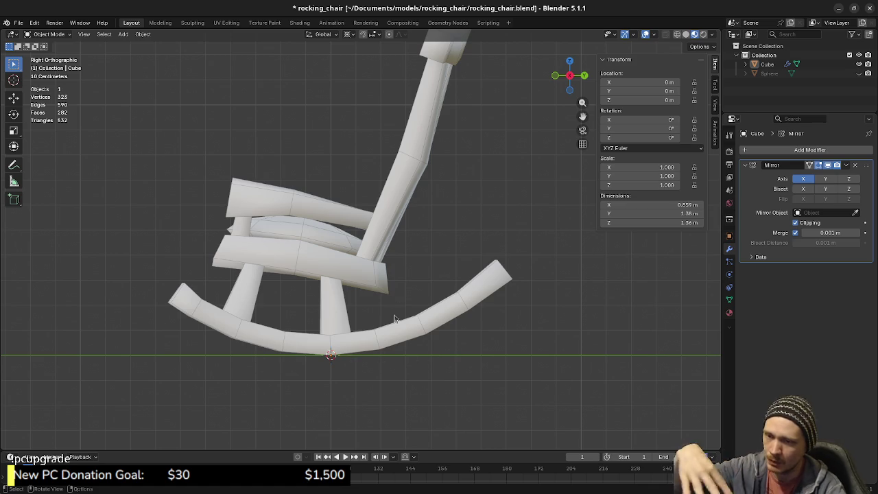
Orbit the rocking chair and check it from the side, front and top views.
{"action": "mouse_move", "coordinate": [320, 249]}
{"action": "middle_mouse_down"}
{"action": "mouse_move", "coordinate": [421, 351]}
{"action": "mouse_move", "coordinate": [409, 349]}
{"action": "middle_mouse_up"}
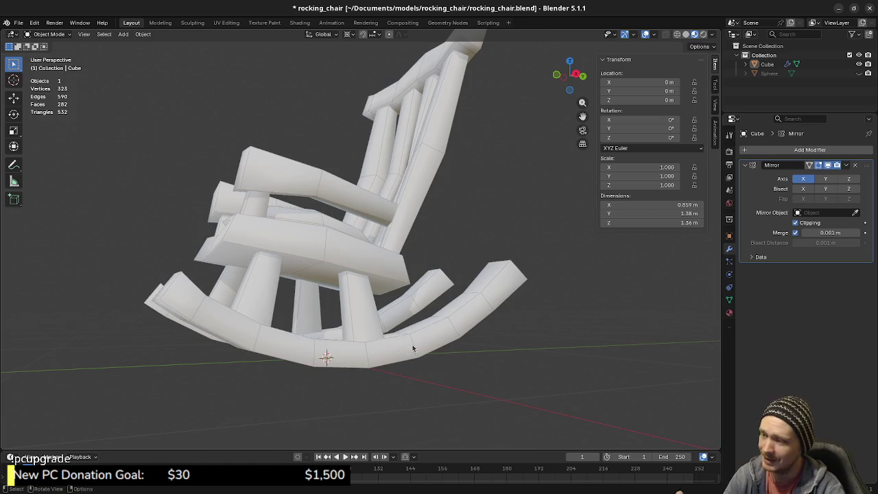
{"action": "key", "text": "KP_3"}
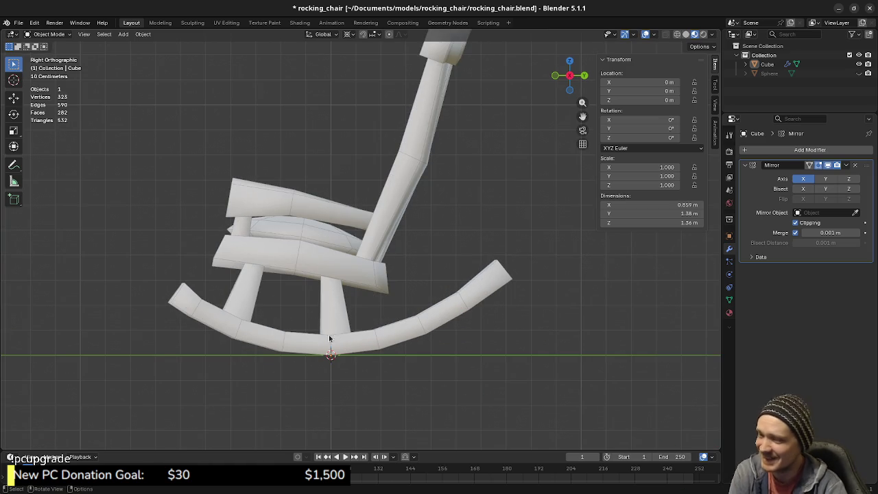
{"action": "mouse_move", "coordinate": [339, 308]}
{"action": "middle_mouse_down"}
{"action": "mouse_move", "coordinate": [387, 316]}
{"action": "mouse_move", "coordinate": [351, 291]}
{"action": "mouse_move", "coordinate": [367, 278]}
{"action": "mouse_move", "coordinate": [315, 254]}
{"action": "middle_mouse_up"}
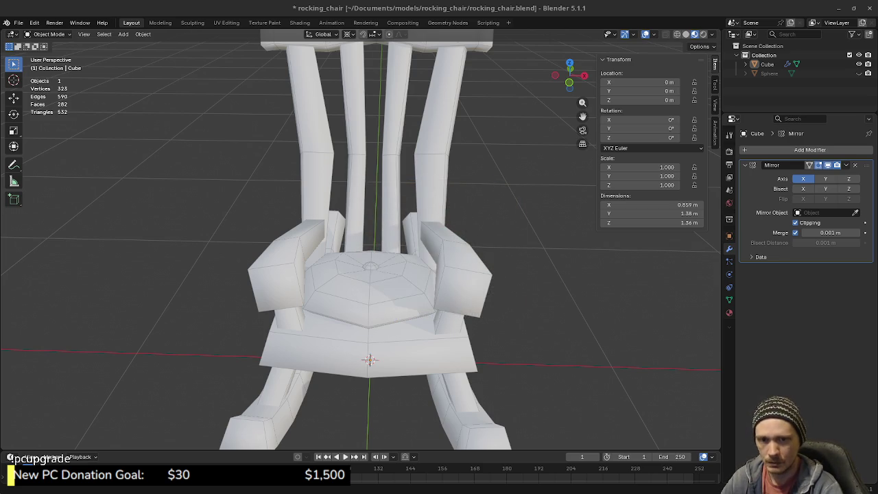
{"action": "mouse_move", "coordinate": [382, 398]}
{"action": "middle_mouse_down"}
{"action": "mouse_move", "coordinate": [366, 393]}
{"action": "mouse_move", "coordinate": [349, 418]}
{"action": "mouse_move", "coordinate": [375, 251]}
{"action": "mouse_move", "coordinate": [402, 335]}
{"action": "mouse_move", "coordinate": [465, 339]}
{"action": "mouse_move", "coordinate": [378, 251]}
{"action": "mouse_move", "coordinate": [362, 276]}
{"action": "mouse_move", "coordinate": [451, 249]}
{"action": "mouse_move", "coordinate": [401, 264]}
{"action": "mouse_move", "coordinate": [375, 324]}
{"action": "mouse_move", "coordinate": [429, 340]}
{"action": "mouse_move", "coordinate": [402, 327]}
{"action": "mouse_move", "coordinate": [370, 333]}
{"action": "mouse_move", "coordinate": [404, 348]}
{"action": "mouse_move", "coordinate": [383, 359]}
{"action": "middle_mouse_up"}
{"action": "key", "text": "KP_7"}
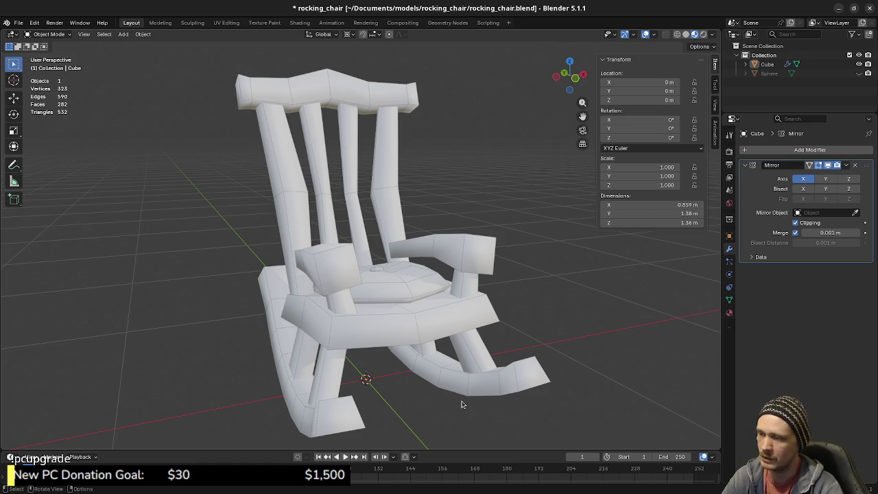
{"action": "middle_click_drag", "start_coordinate": [437, 401], "coordinate": [376, 384]}
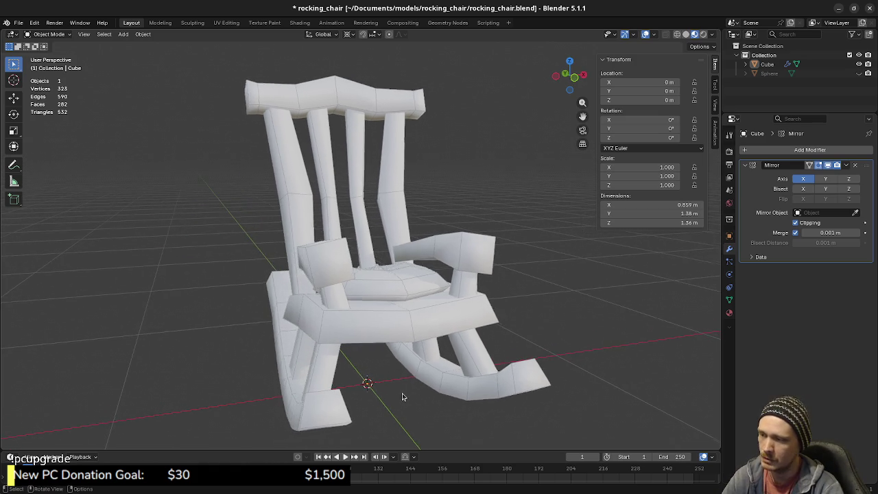
{"action": "mouse_move", "coordinate": [377, 383]}
{"action": "middle_mouse_down"}
{"action": "mouse_move", "coordinate": [441, 391]}
{"action": "mouse_move", "coordinate": [384, 379]}
{"action": "mouse_move", "coordinate": [334, 293]}
{"action": "middle_mouse_up"}
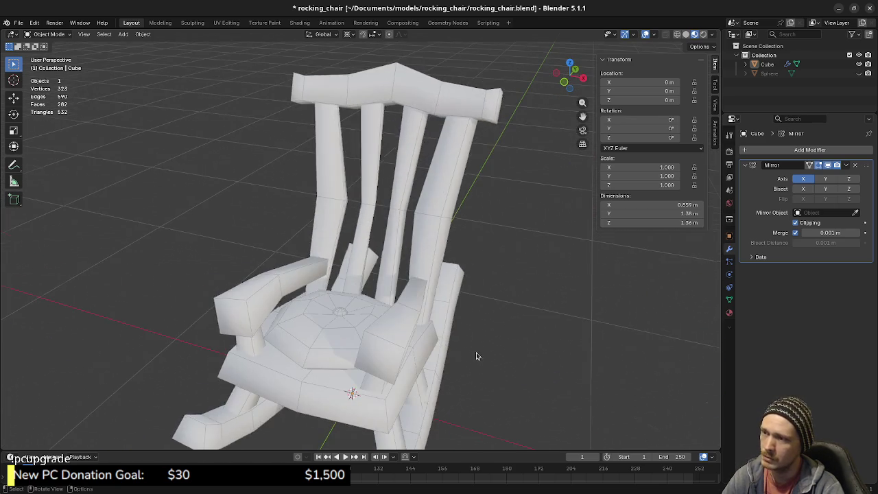
{"action": "key", "text": "KP_7"}
Add a 2 m plane at the world origin beneath the chair.
{"action": "key", "text": "shift+a"}
{"action": "left_click", "coordinate": [400, 232]}
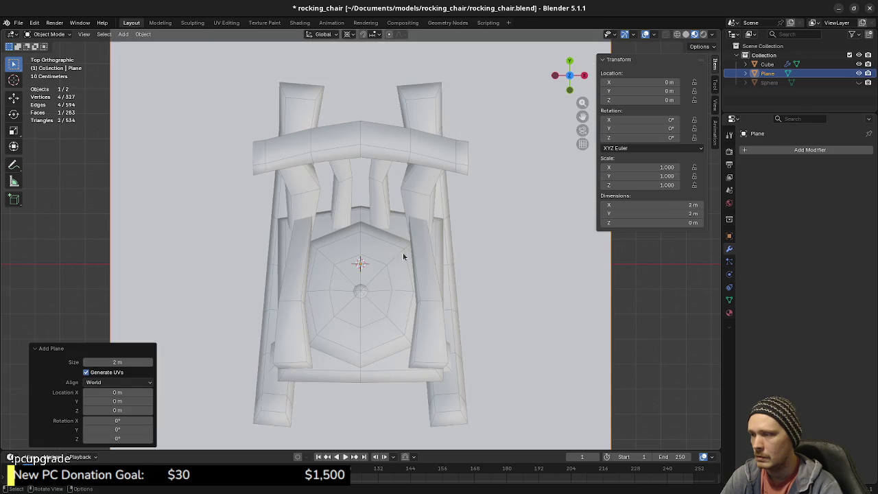
{"action": "scroll", "coordinate": [459, 278], "scroll_direction": "down", "scroll_amount": 3}
{"action": "middle_click_drag", "start_coordinate": [368, 306], "coordinate": [371, 259]}
{"action": "mouse_move", "coordinate": [385, 341]}
{"action": "middle_mouse_down"}
{"action": "mouse_move", "coordinate": [367, 308]}
{"action": "mouse_move", "coordinate": [377, 309]}
{"action": "middle_mouse_up"}
{"action": "scroll", "coordinate": [391, 310], "scroll_direction": "up", "scroll_amount": 2}
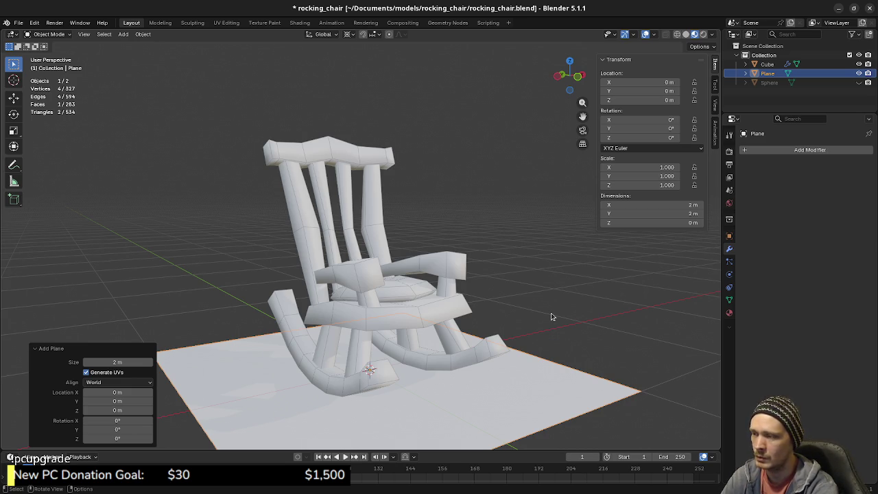
Orbit around to check the plane sits under the rockers, then dismiss its creation settings.
{"action": "key", "text": "KP_7"}
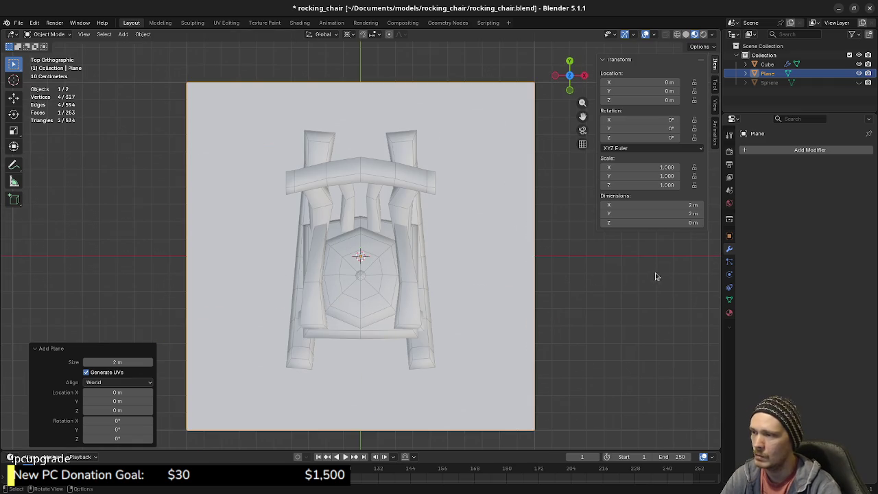
{"action": "middle_click_drag", "start_coordinate": [508, 382], "coordinate": [374, 275]}
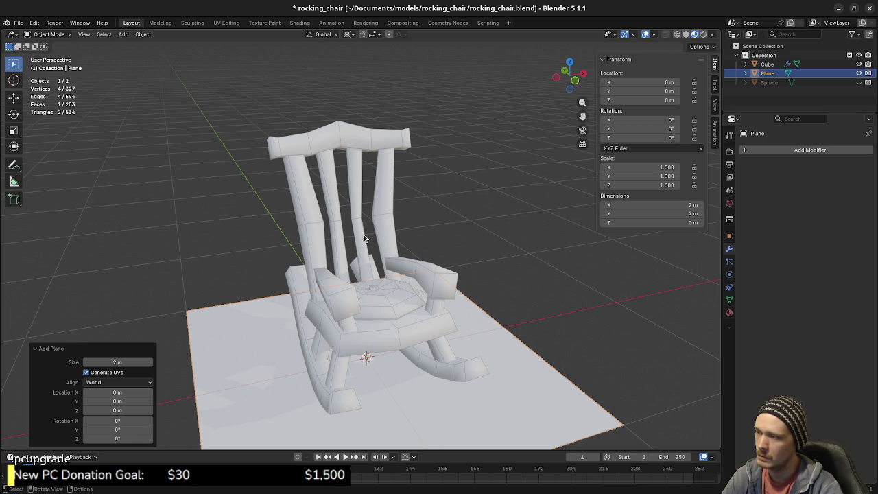
{"action": "middle_click_drag", "start_coordinate": [335, 257], "coordinate": [471, 228]}
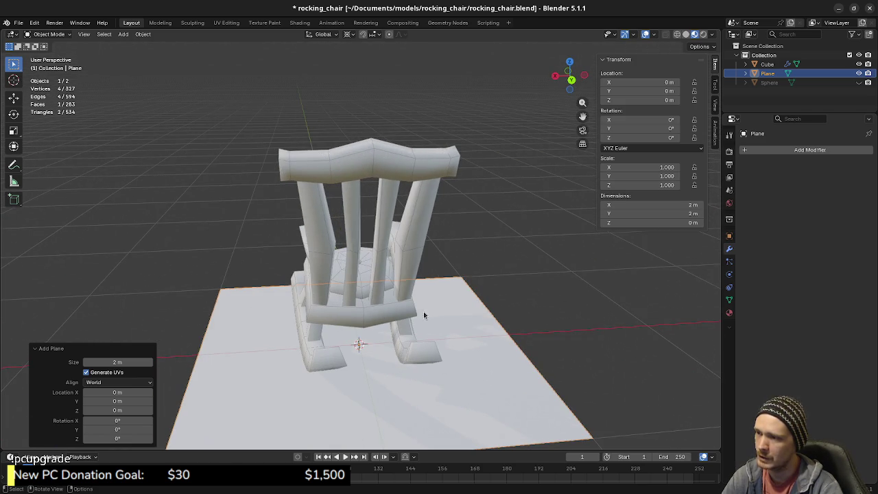
{"action": "mouse_move", "coordinate": [325, 182]}
{"action": "middle_mouse_down"}
{"action": "mouse_move", "coordinate": [247, 183]}
{"action": "mouse_move", "coordinate": [315, 151]}
{"action": "middle_mouse_up"}
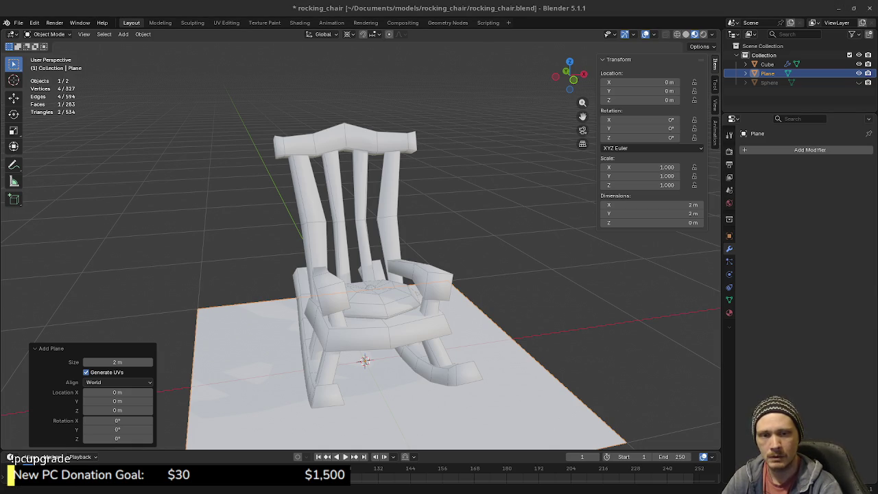
{"action": "mouse_move", "coordinate": [462, 373]}
{"action": "middle_mouse_down", "text": "shift"}
{"action": "mouse_move", "coordinate": [479, 340]}
{"action": "mouse_move", "coordinate": [358, 353]}
{"action": "middle_mouse_up", "text": "shift"}
{"action": "left_click", "coordinate": [358, 354]}
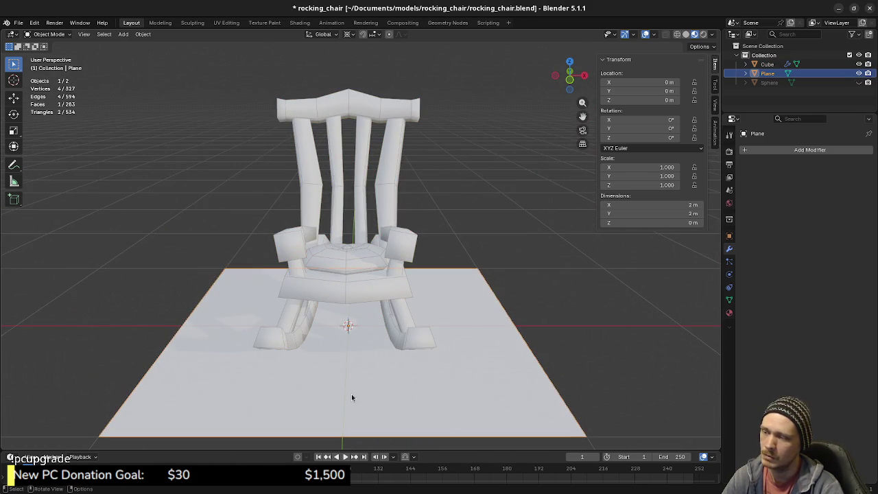
Enter Edit Mode on the plane and select all its geometry in top view.
{"action": "key", "text": "Tab"}
{"action": "key", "text": "alt+a"}
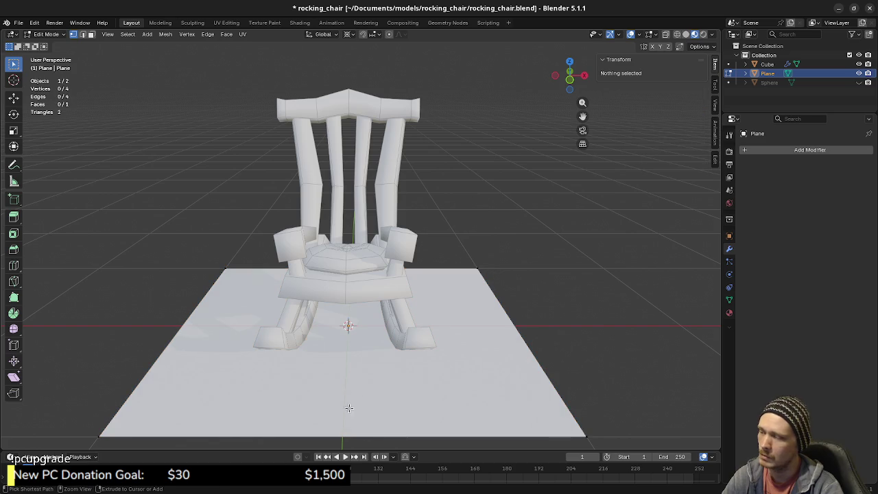
{"action": "key", "text": "ctrl+r"}
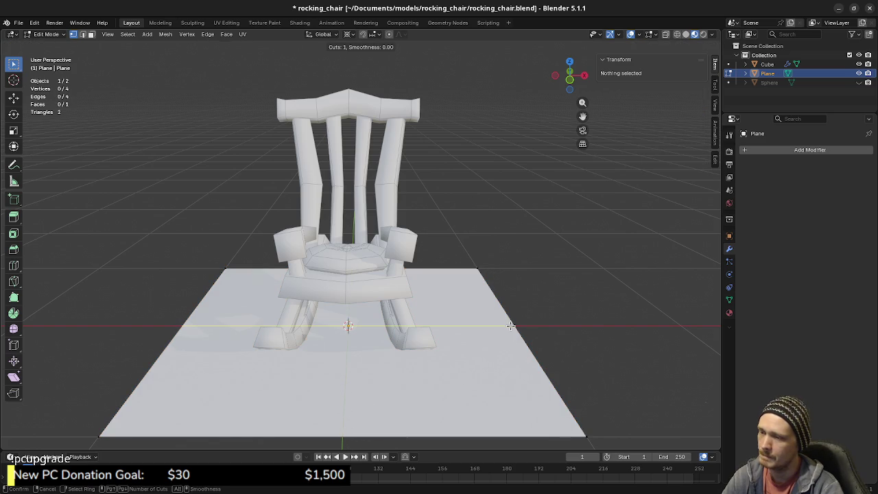
{"action": "key", "text": "Escape"}
{"action": "key", "text": "a"}
{"action": "key", "text": "alt+a"}
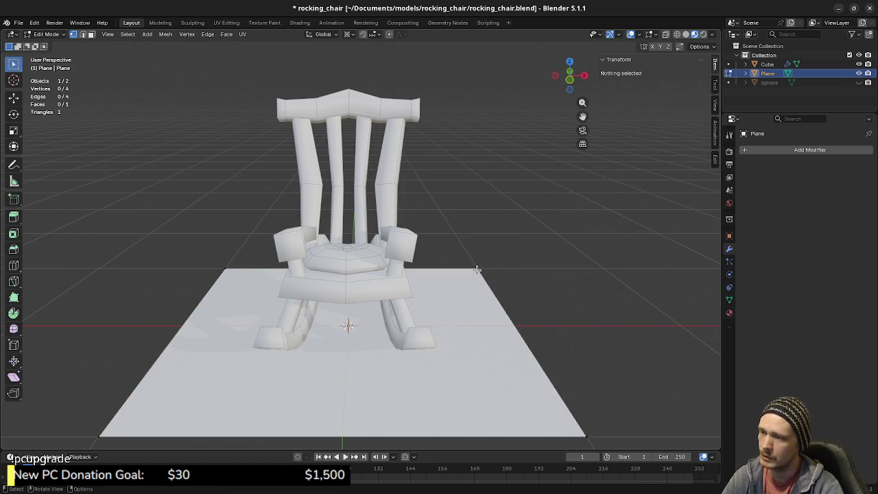
{"action": "key", "text": "l"}
{"action": "key", "text": "KP_7"}
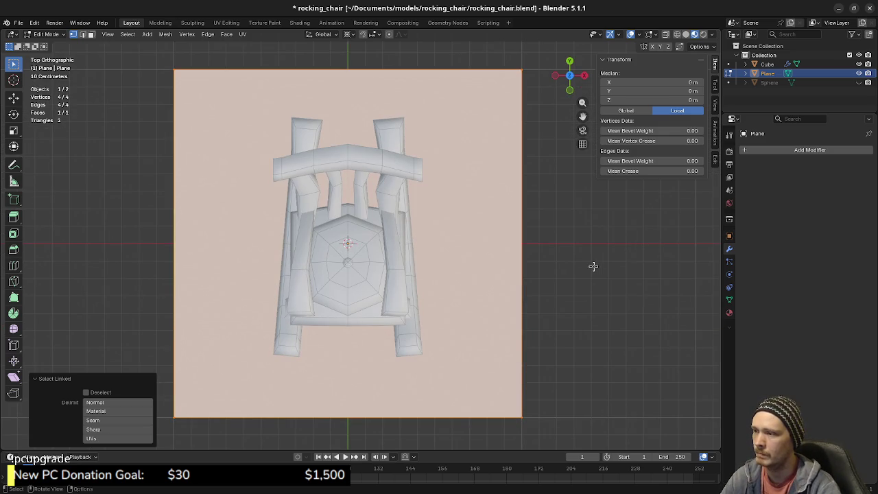
Try narrowing the plane along X and Y, then undo the resizes.
{"action": "key", "text": "s"}
{"action": "key", "text": "x"}
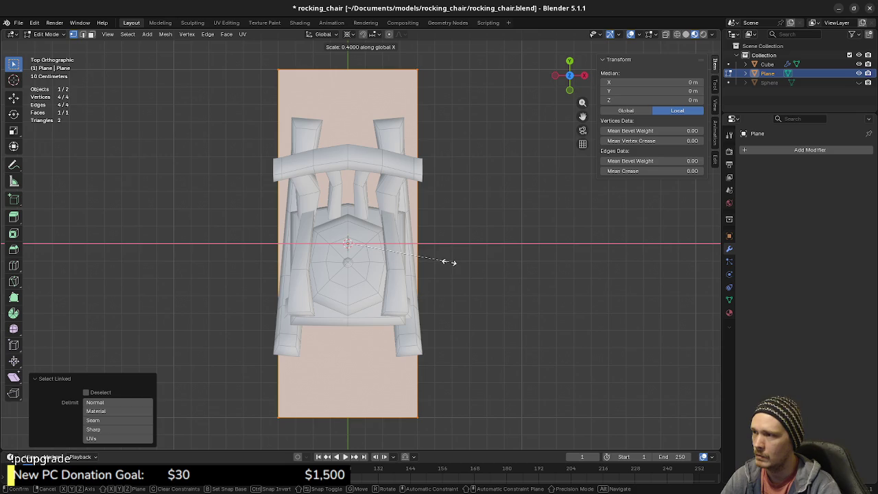
{"action": "left_click", "coordinate": [451, 260]}
{"action": "key", "text": "s"}
{"action": "key", "text": "y"}
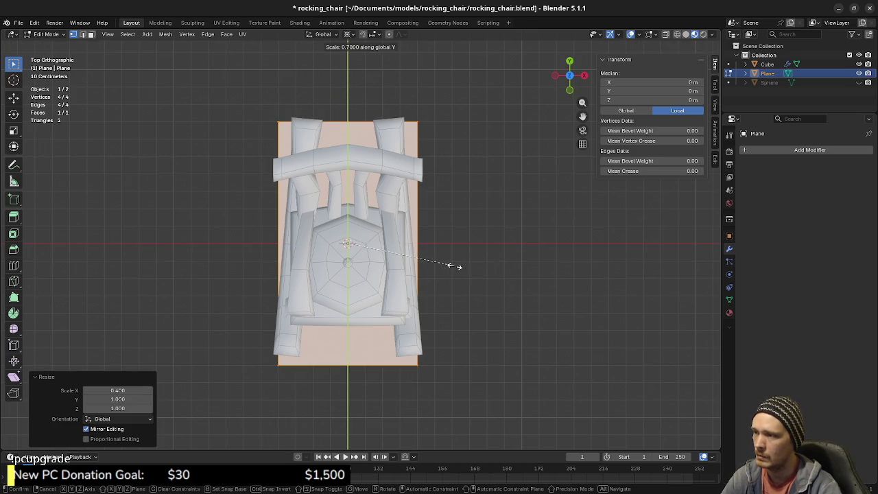
{"action": "left_click", "coordinate": [453, 265]}
{"action": "key", "text": "ctrl+z"}
{"action": "key", "text": "ctrl+z"}
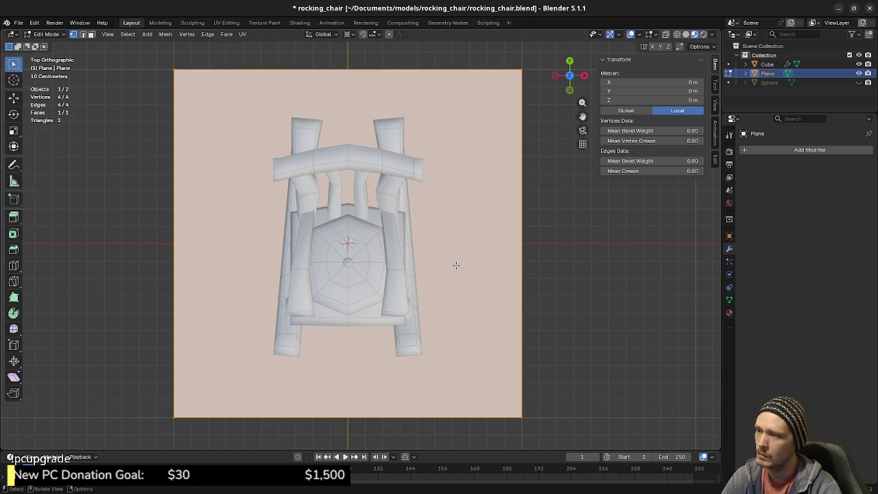
Scale the plane to 0.5 along X and 0.8 along Y under the chair.
{"action": "key", "text": "s"}
{"action": "key", "text": "x"}
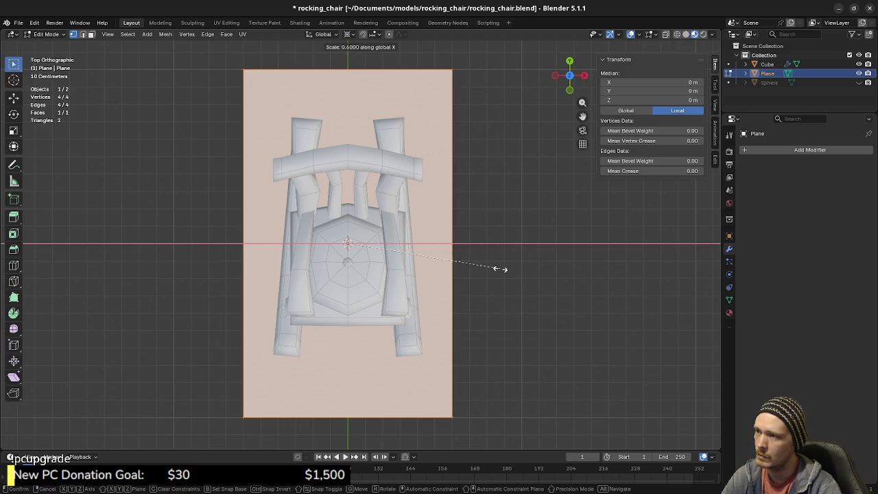
{"action": "left_click", "coordinate": [488, 269]}
{"action": "key", "text": "s"}
{"action": "key", "text": "y"}
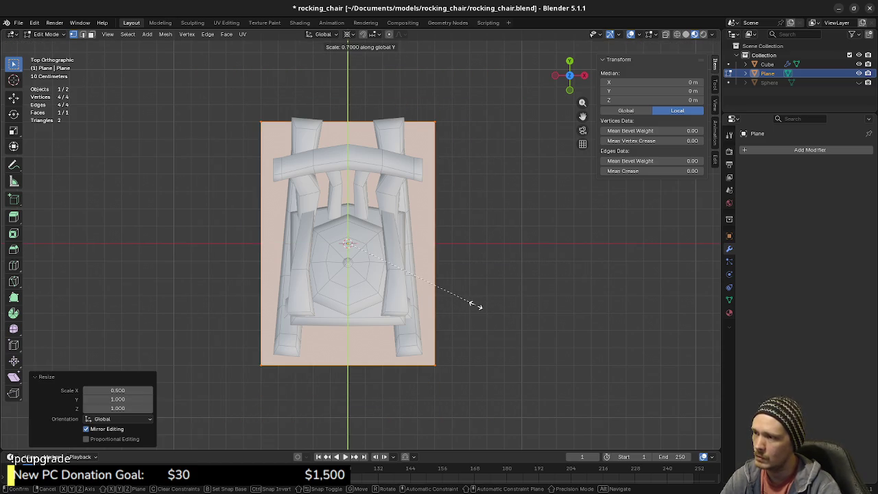
{"action": "left_click", "coordinate": [474, 304]}
{"action": "mouse_move", "coordinate": [467, 327]}
{"action": "middle_mouse_down"}
{"action": "mouse_move", "coordinate": [396, 282]}
{"action": "mouse_move", "coordinate": [402, 238]}
{"action": "mouse_move", "coordinate": [465, 251]}
{"action": "mouse_move", "coordinate": [418, 327]}
{"action": "mouse_move", "coordinate": [440, 327]}
{"action": "mouse_move", "coordinate": [310, 304]}
{"action": "middle_mouse_up"}
In wireframe top view, move the plane's right edge 0.1 m outward along X.
{"action": "key", "text": "KP_7"}
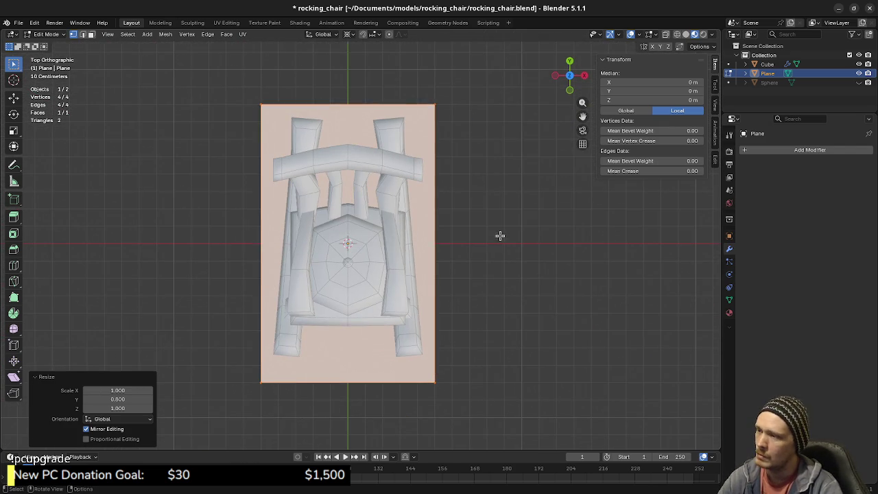
{"action": "key", "text": "z"}
{"action": "left_click", "coordinate": [398, 271]}
{"action": "key", "text": "alt+a"}
{"action": "left_click_drag", "start_coordinate": [423, 89], "coordinate": [470, 392]}
{"action": "type", "text": "gx.1"}
{"action": "key", "text": "Return"}
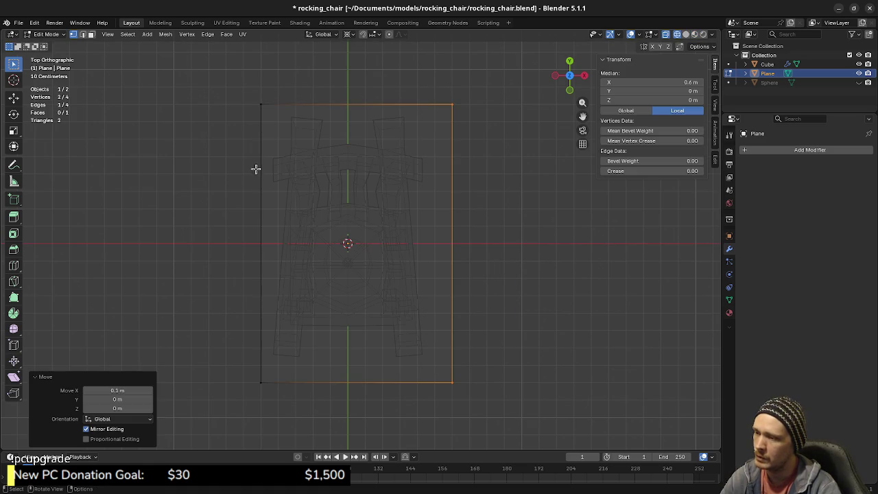
Move the left edge -0.1 m along X, deselect, and return to solid shading.
{"action": "left_click_drag", "start_coordinate": [232, 96], "coordinate": [278, 396]}
{"action": "type", "text": "gx-.1"}
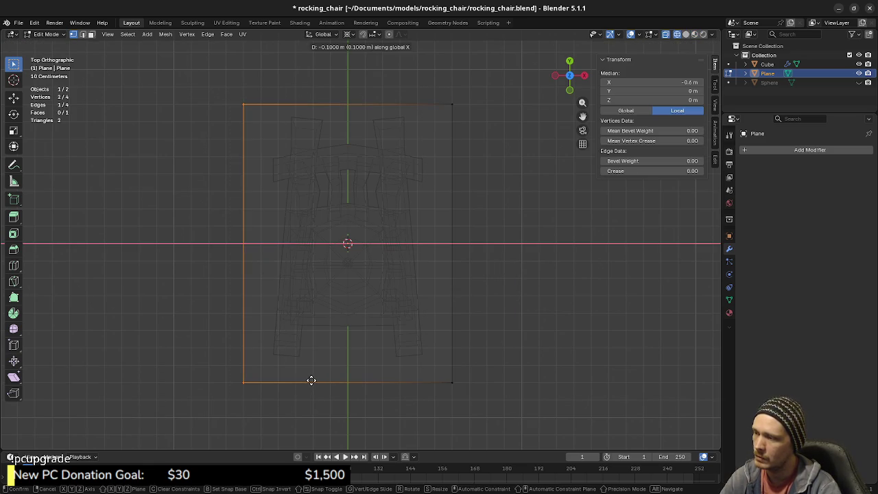
{"action": "key", "text": "Return"}
{"action": "key", "text": "alt+a"}
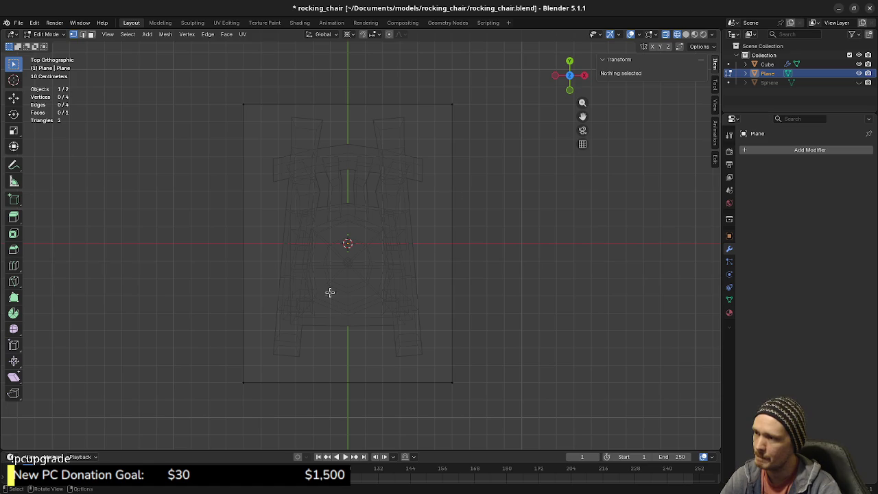
{"action": "middle_click_drag", "start_coordinate": [466, 330], "coordinate": [439, 280]}
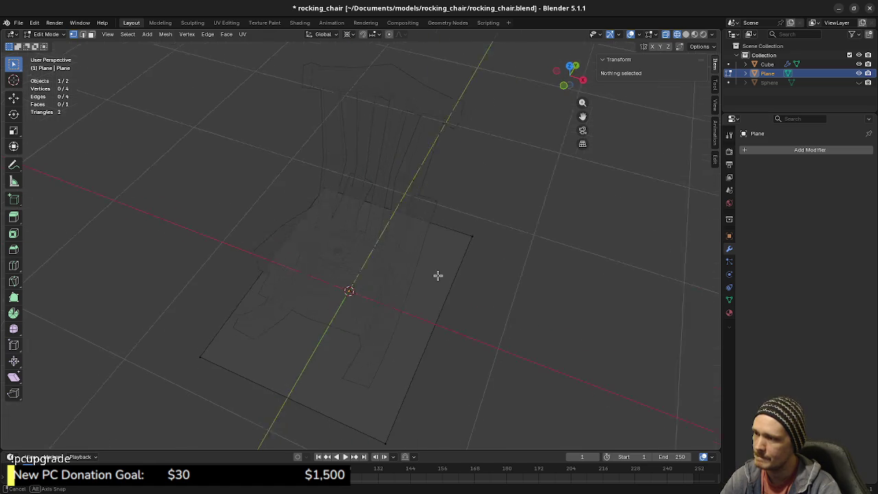
{"action": "key", "text": "shift+z"}
{"action": "middle_click_drag", "start_coordinate": [447, 334], "coordinate": [385, 294]}
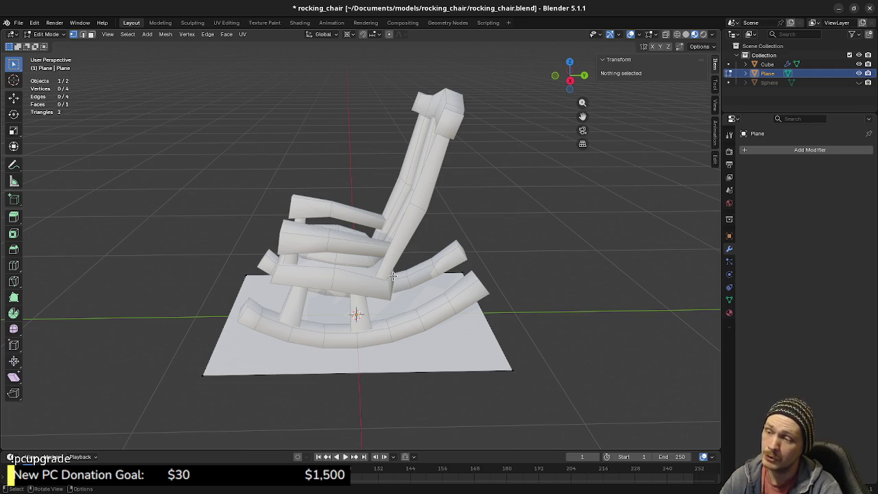
Reselect the floor plane, enter Edit Mode with nothing selected, and start a loop cut.
{"action": "middle_click_drag", "start_coordinate": [371, 281], "coordinate": [411, 283]}
{"action": "scroll", "coordinate": [405, 290], "scroll_direction": "up", "scroll_amount": 2}
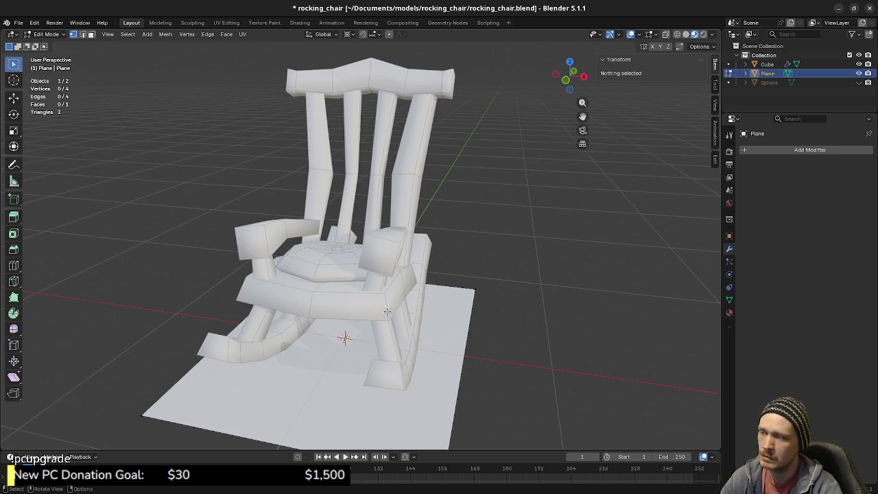
{"action": "key", "text": "Tab"}
{"action": "left_click", "coordinate": [389, 314]}
{"action": "mouse_move", "coordinate": [389, 314]}
{"action": "middle_mouse_down"}
{"action": "mouse_move", "coordinate": [370, 347]}
{"action": "mouse_move", "coordinate": [353, 294]}
{"action": "mouse_move", "coordinate": [350, 328]}
{"action": "middle_mouse_up"}
{"action": "left_click", "coordinate": [371, 347]}
{"action": "key", "text": "Tab"}
{"action": "key", "text": "a"}
{"action": "key", "text": "alt+a"}
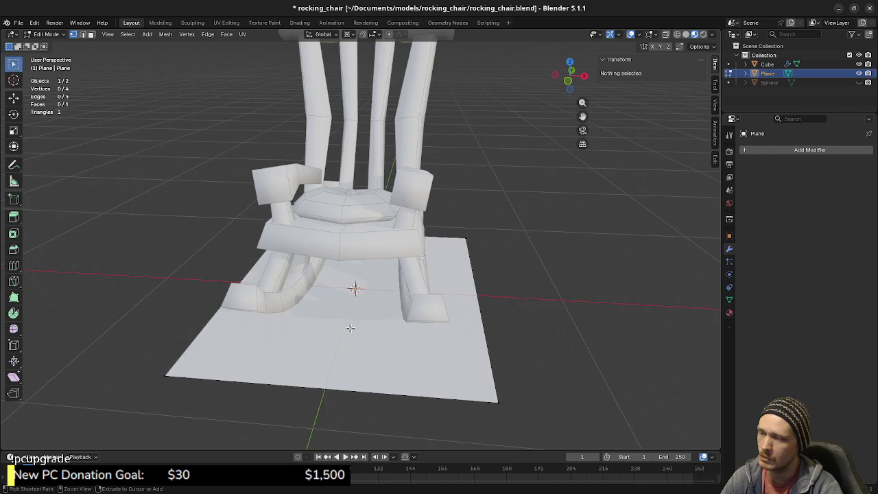
{"action": "key", "text": "ctrl+r"}
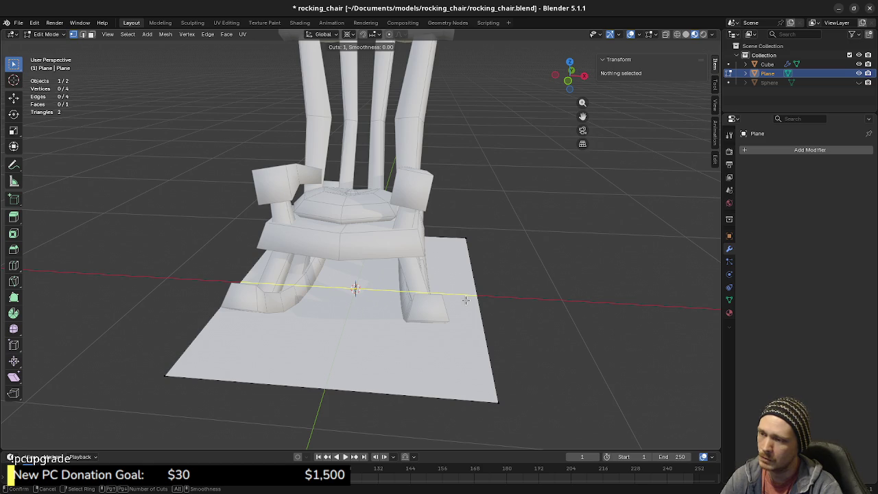
Place one centred loop cut across the plane and select the whole mesh.
{"action": "left_click", "coordinate": [466, 300]}
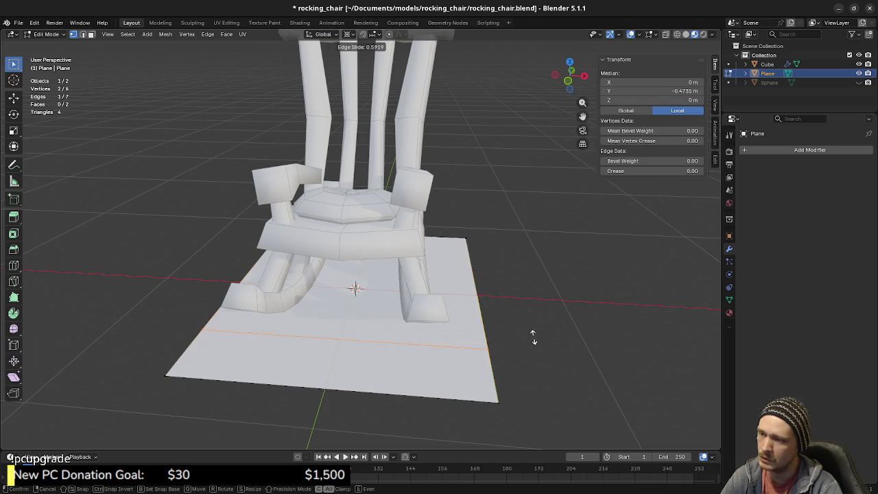
{"action": "right_click", "coordinate": [535, 318]}
{"action": "key", "text": "a"}
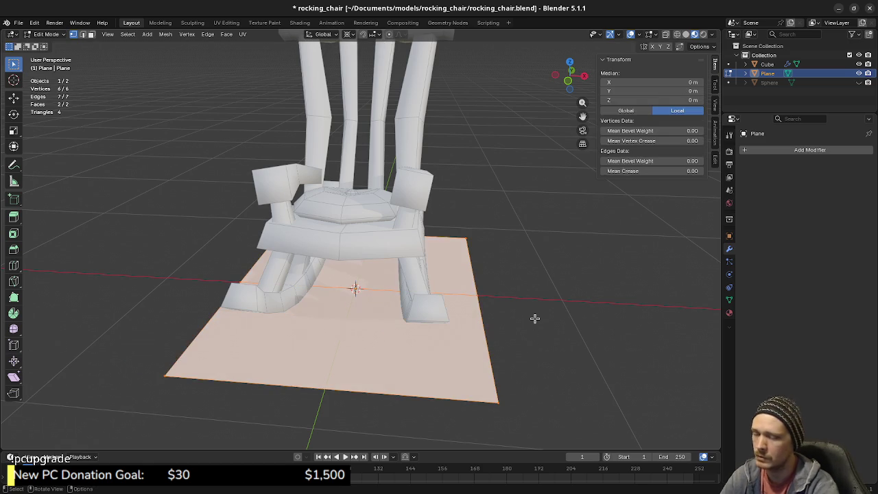
{"action": "key", "text": "alt+a"}
{"action": "key", "text": "l"}
In side view, move the plane up to Z 1.4 and 0.5 m back along Y.
{"action": "key", "text": "KP_8"}
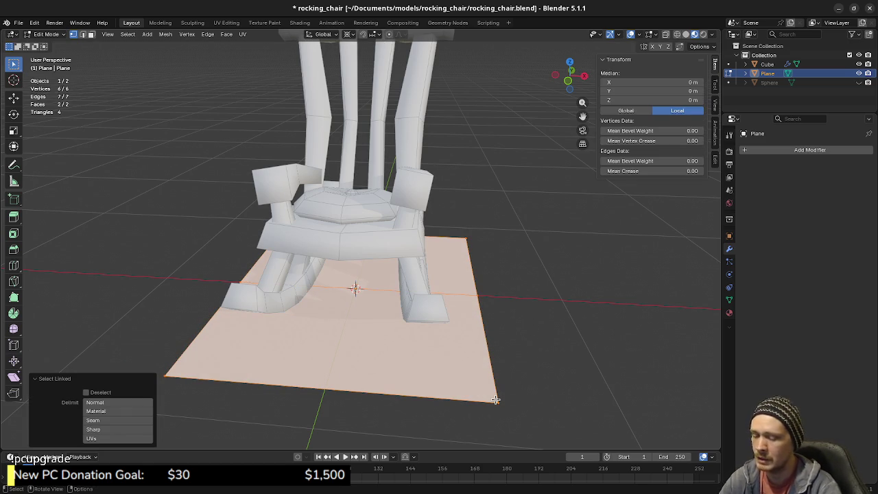
{"action": "key", "text": "KP_3"}
{"action": "middle_click_drag", "start_coordinate": [474, 272], "coordinate": [402, 350], "text": "shift"}
{"action": "key", "text": "g"}
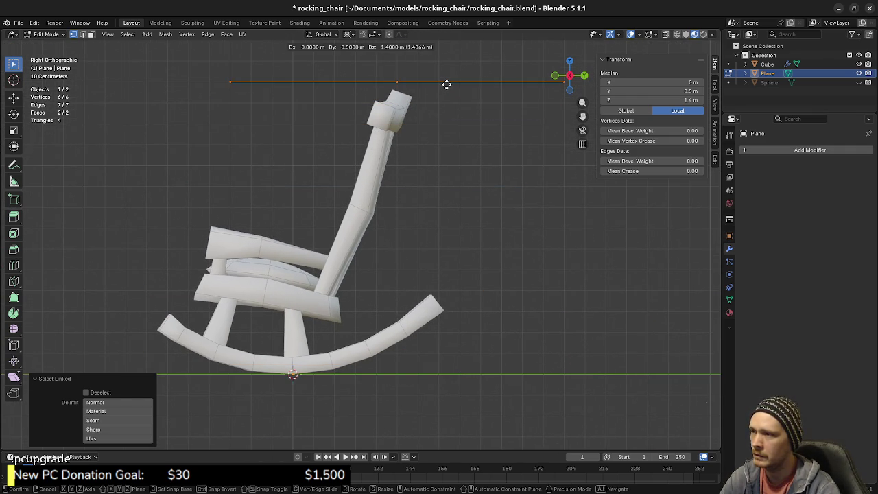
{"action": "left_click", "coordinate": [447, 84]}
{"action": "mouse_move", "coordinate": [446, 84]}
{"action": "middle_mouse_down"}
{"action": "mouse_move", "coordinate": [480, 176]}
{"action": "mouse_move", "coordinate": [368, 152]}
{"action": "mouse_move", "coordinate": [347, 182]}
{"action": "middle_mouse_up"}
{"action": "key", "text": "KP_7"}
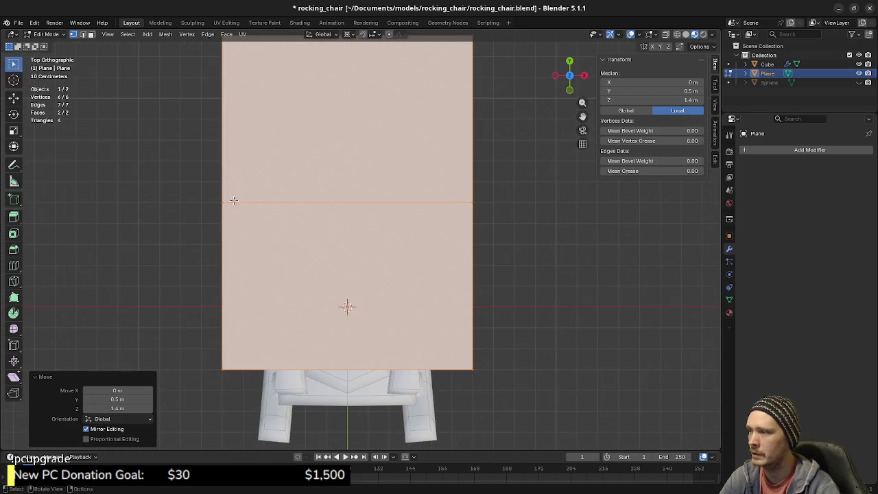
With X-ray on, scale the plane's middle crosswise edge to half width along X.
{"action": "left_click", "coordinate": [237, 201]}
{"action": "key", "text": "alt+z"}
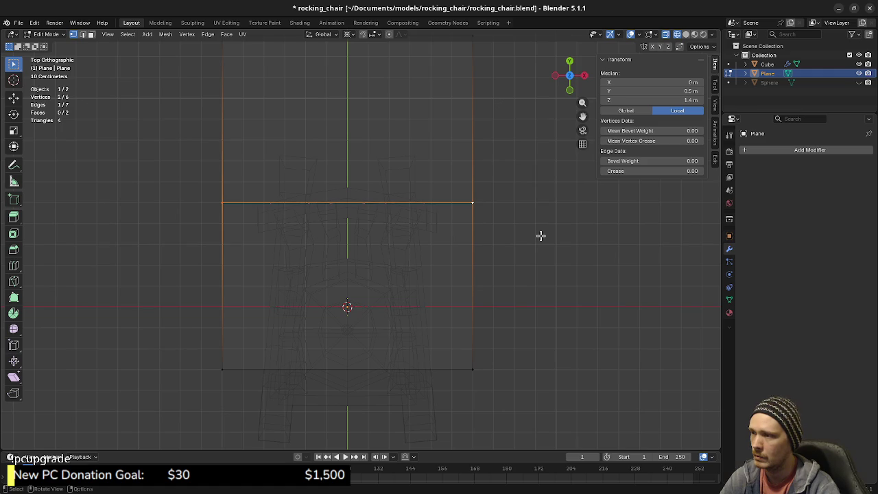
{"action": "key", "text": "s"}
{"action": "key", "text": "x"}
{"action": "key", "text": "Escape"}
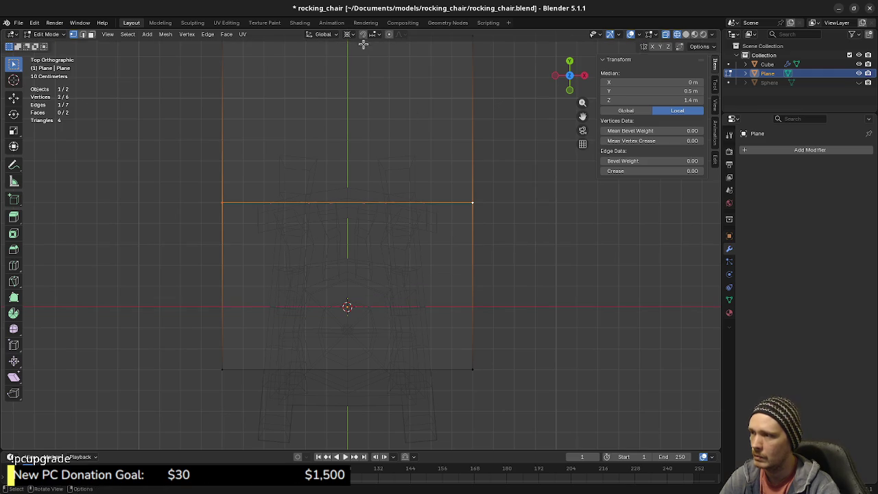
{"action": "left_click", "coordinate": [352, 34]}
{"action": "left_click", "coordinate": [371, 96]}
{"action": "key", "text": "s"}
{"action": "key", "text": "x"}
{"action": "left_click", "coordinate": [452, 238]}
{"action": "mouse_move", "coordinate": [451, 237]}
{"action": "middle_mouse_down"}
{"action": "mouse_move", "coordinate": [446, 290]}
{"action": "mouse_move", "coordinate": [354, 226]}
{"action": "middle_mouse_up"}
{"action": "mouse_move", "coordinate": [356, 232]}
{"action": "middle_mouse_down"}
{"action": "mouse_move", "coordinate": [339, 227]}
{"action": "mouse_move", "coordinate": [433, 222]}
{"action": "mouse_move", "coordinate": [386, 204]}
{"action": "mouse_move", "coordinate": [392, 236]}
{"action": "middle_mouse_up"}
Add a centred lengthwise loop cut down the middle of the plane.
{"action": "key", "text": "a"}
{"action": "key", "text": "alt+a"}
{"action": "key", "text": "ctrl+r"}
{"action": "left_click", "coordinate": [378, 131]}
{"action": "right_click", "coordinate": [384, 151]}
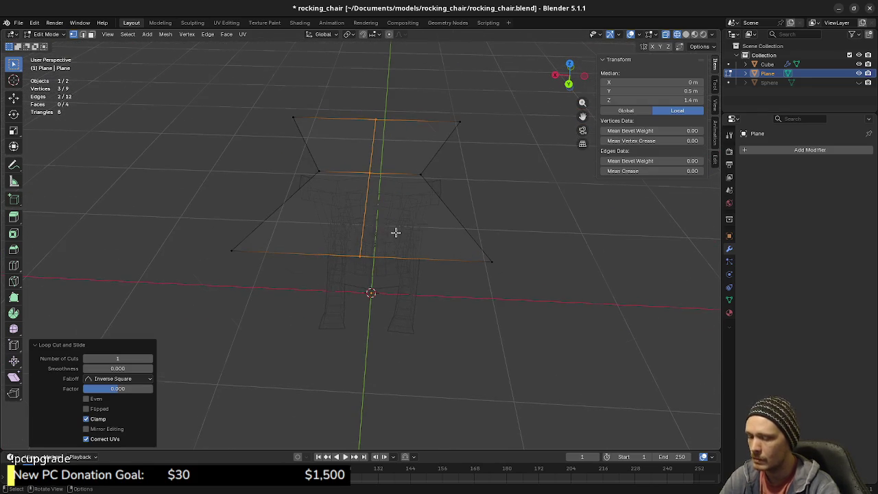
{"action": "key", "text": "KP_7"}
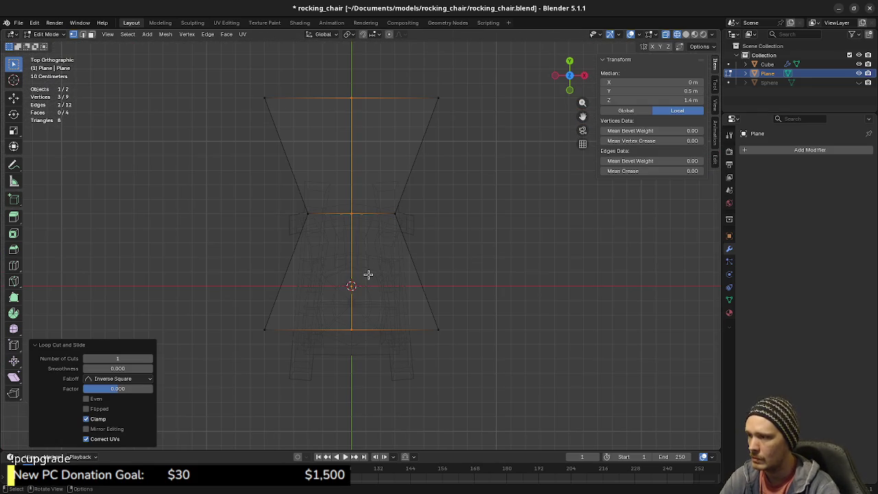
{"action": "mouse_move", "coordinate": [375, 269]}
{"action": "middle_mouse_down"}
{"action": "mouse_move", "coordinate": [400, 289]}
{"action": "mouse_move", "coordinate": [315, 237]}
{"action": "mouse_move", "coordinate": [342, 235]}
{"action": "mouse_move", "coordinate": [393, 260]}
{"action": "mouse_move", "coordinate": [380, 234]}
{"action": "middle_mouse_up"}
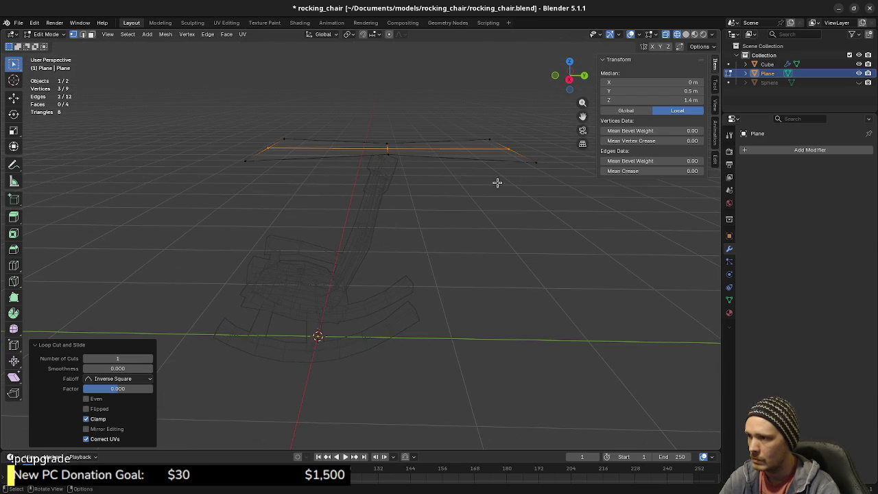
In side view, box-select the centre-line vertices near the backrest top.
{"action": "key", "text": "g"}
{"action": "left_click", "coordinate": [551, 212]}
{"action": "key", "text": "KP_3"}
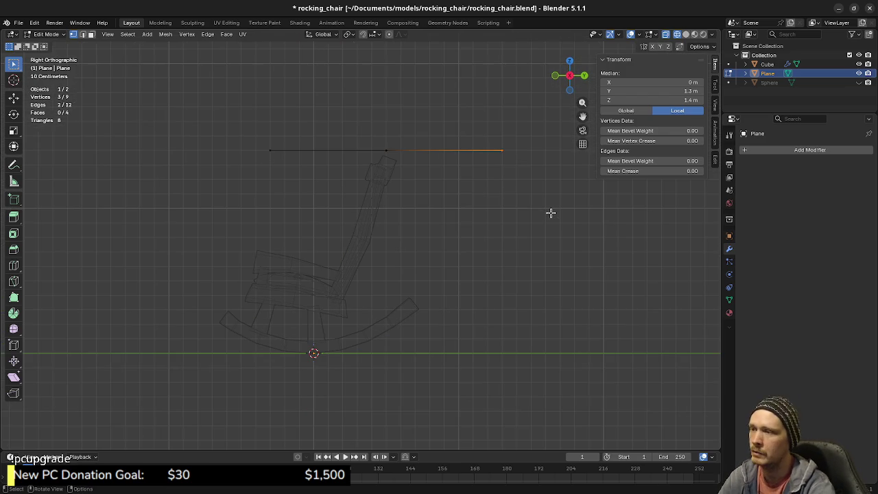
{"action": "scroll", "coordinate": [438, 172], "scroll_direction": "up", "scroll_amount": 3}
{"action": "scroll", "coordinate": [420, 198], "scroll_direction": "up", "scroll_amount": 2}
{"action": "key", "text": "b"}
{"action": "left_click_drag", "start_coordinate": [354, 138], "coordinate": [366, 168]}
Abandon a first bevel attempt and merge the plane's overlapping vertices by distance.
{"action": "middle_click_drag", "start_coordinate": [392, 219], "coordinate": [391, 240]}
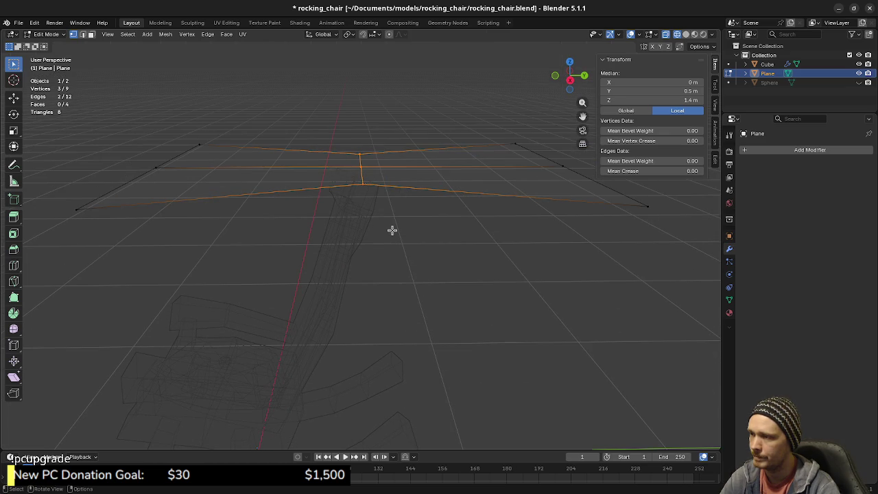
{"action": "key", "text": "F3"}
{"action": "left_click", "coordinate": [448, 250]}
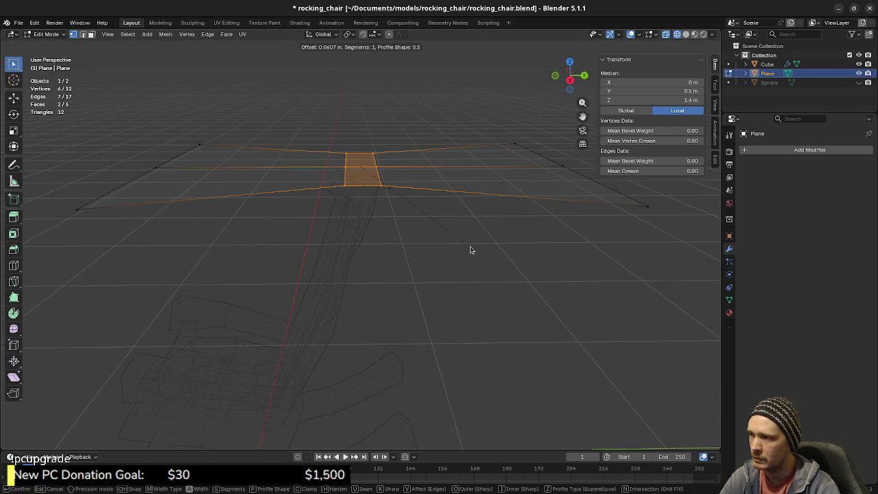
{"action": "key", "text": "Escape"}
{"action": "key", "text": "KP_3"}
{"action": "key", "text": "ctrl+z"}
{"action": "left_click_drag", "start_coordinate": [348, 149], "coordinate": [390, 192]}
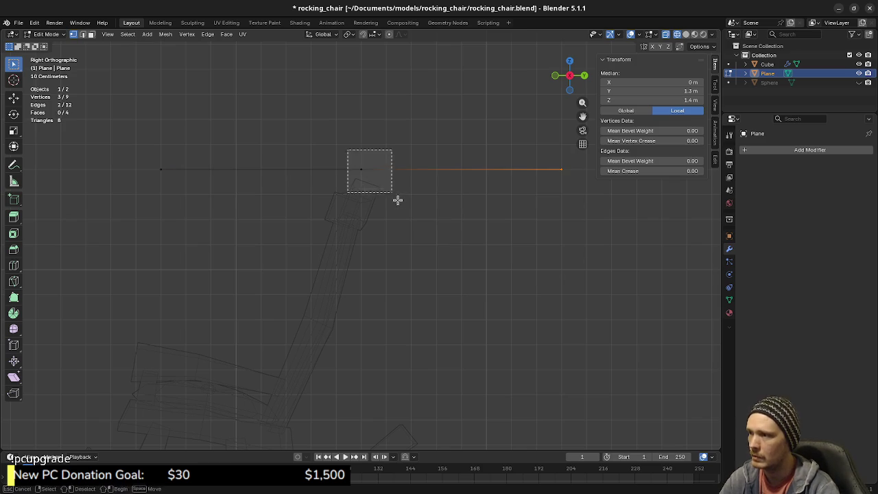
{"action": "key", "text": "a"}
{"action": "key", "text": "m"}
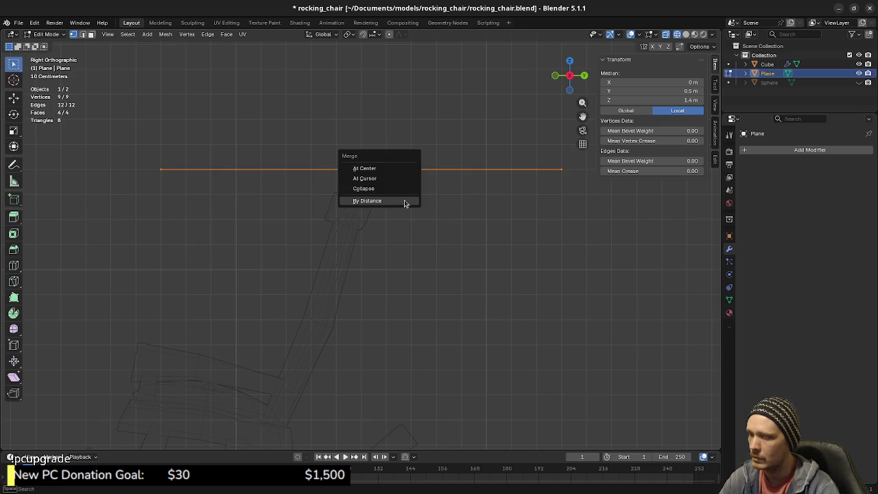
{"action": "left_click", "coordinate": [404, 201]}
Bevel the lengthwise centre edges into a narrow strip about 0.08 m wide.
{"action": "left_click_drag", "start_coordinate": [355, 142], "coordinate": [394, 204]}
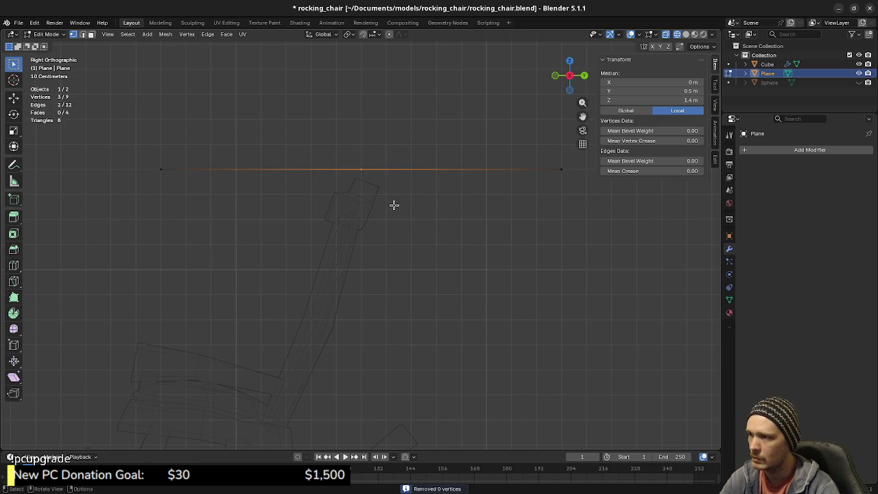
{"action": "key", "text": "F3"}
{"action": "left_click", "coordinate": [458, 225]}
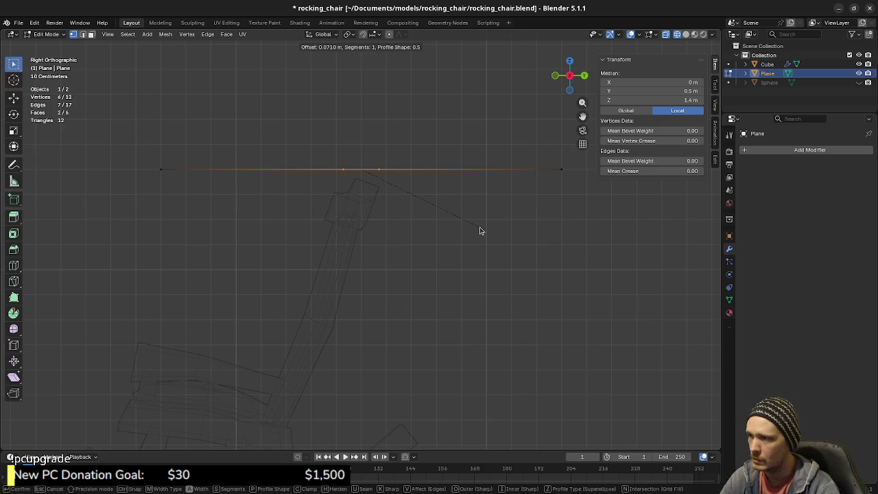
{"action": "left_click", "coordinate": [483, 228]}
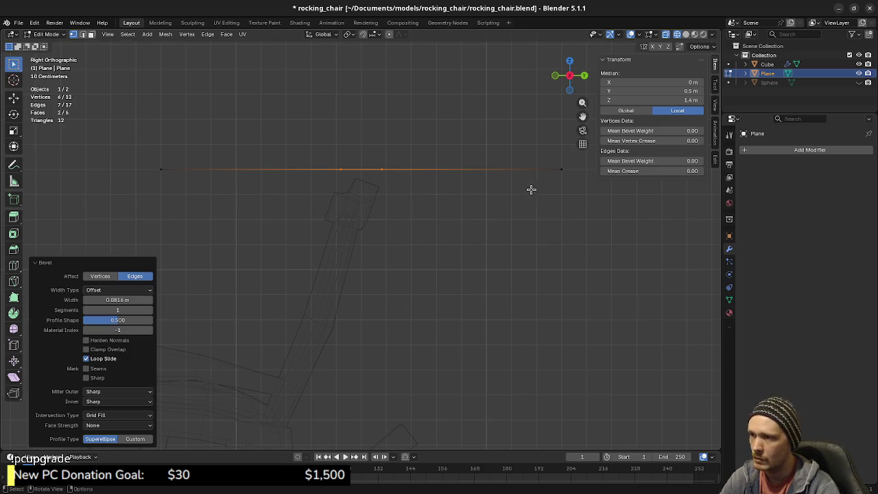
{"action": "left_click", "coordinate": [554, 169], "text": "alt"}
{"action": "middle_click_drag", "start_coordinate": [564, 265], "coordinate": [573, 217], "text": "shift"}
Fold the plane's rear edge down about 0.7 m behind the backrest, nudging it along Y.
{"action": "key", "text": "g"}
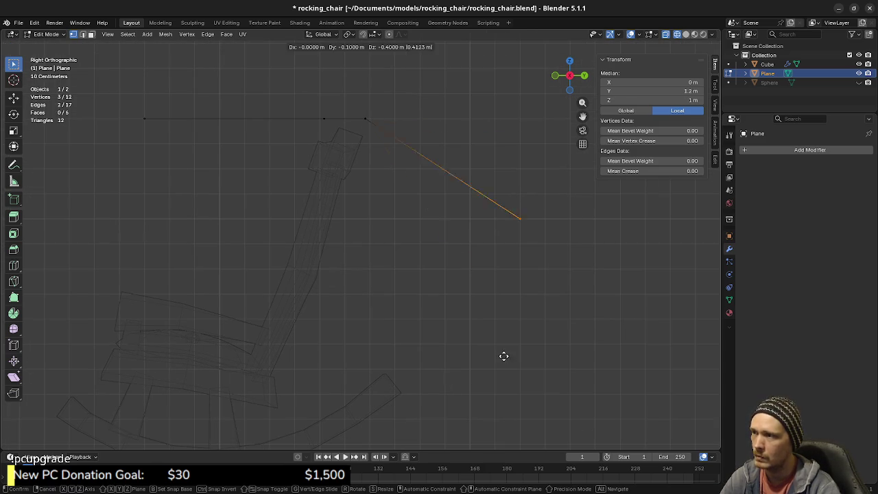
{"action": "right_click", "coordinate": [390, 383]}
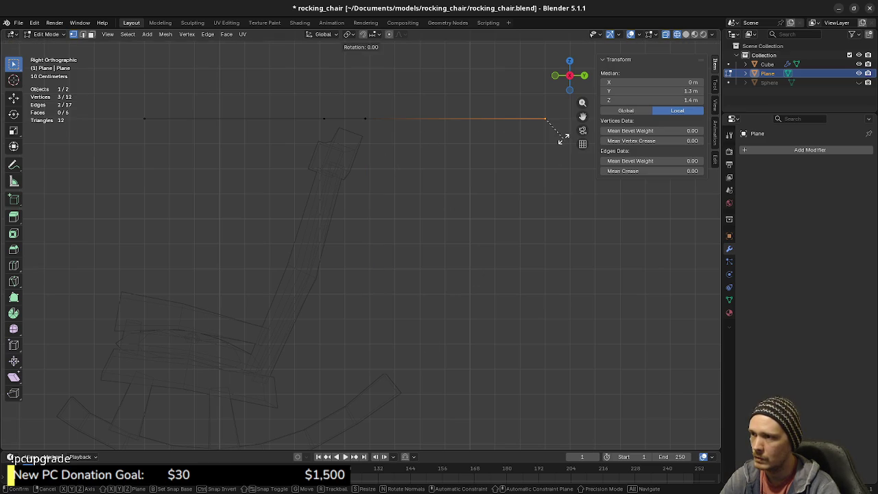
{"action": "key", "text": "g"}
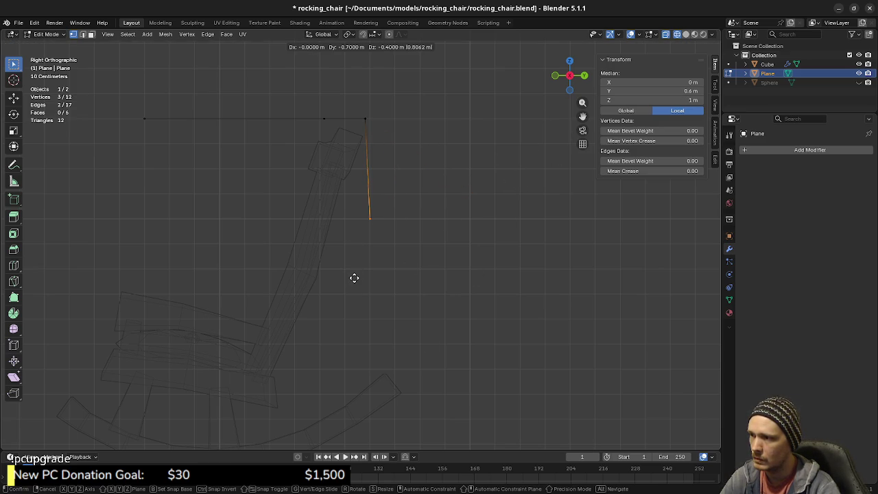
{"action": "left_click", "coordinate": [346, 355]}
{"action": "scroll", "coordinate": [394, 325], "scroll_direction": "up", "scroll_amount": 3}
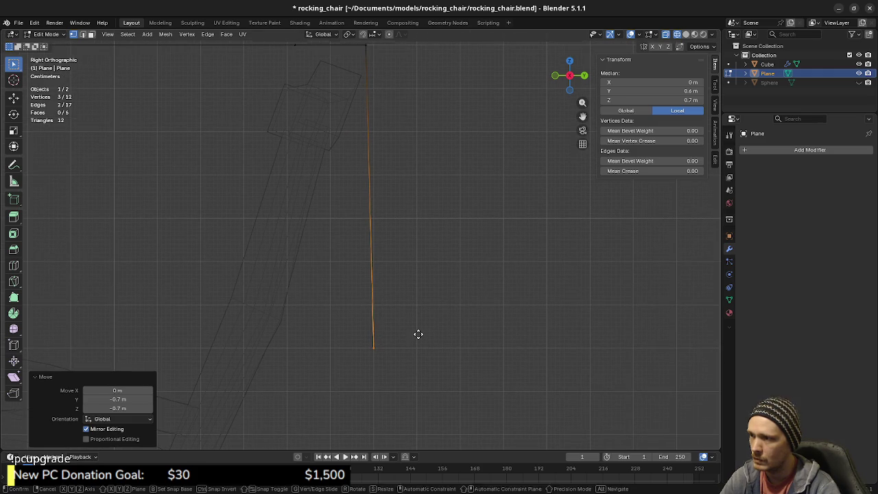
{"action": "key", "text": "y"}
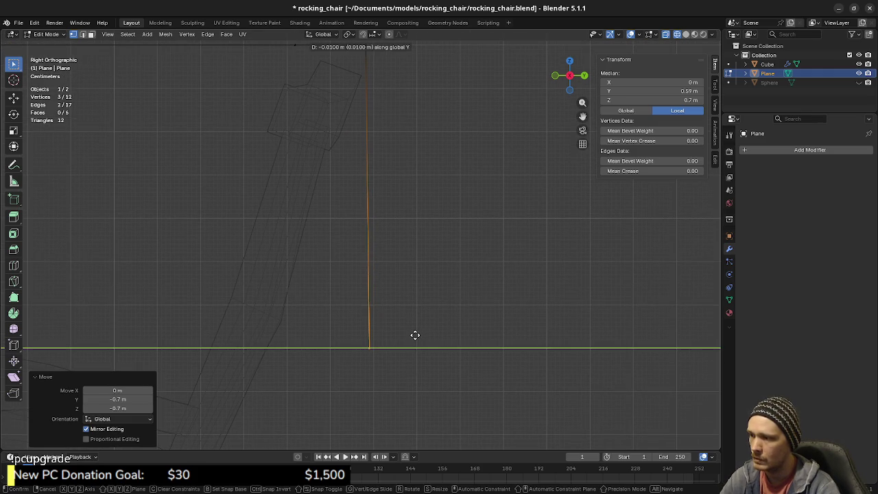
{"action": "left_click", "coordinate": [407, 337]}
Switch back to solid shading, clear the selection and view the folded canopy.
{"action": "middle_click_drag", "start_coordinate": [405, 337], "coordinate": [345, 323]}
{"action": "key", "text": "z"}
{"action": "left_click", "coordinate": [440, 289]}
{"action": "mouse_move", "coordinate": [439, 289]}
{"action": "middle_mouse_down"}
{"action": "mouse_move", "coordinate": [537, 280]}
{"action": "mouse_move", "coordinate": [474, 302]}
{"action": "middle_mouse_up"}
{"action": "left_click", "coordinate": [537, 279]}
{"action": "scroll", "coordinate": [473, 302], "scroll_direction": "down", "scroll_amount": 3}
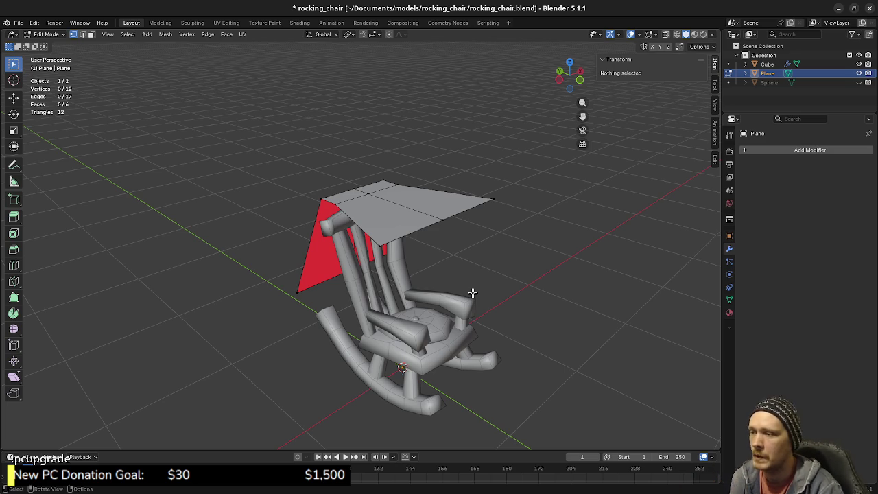
Select the plane's top edge in a wireframe orthographic side view of the chair.
{"action": "key", "text": "2"}
{"action": "left_click", "coordinate": [455, 215], "text": "alt"}
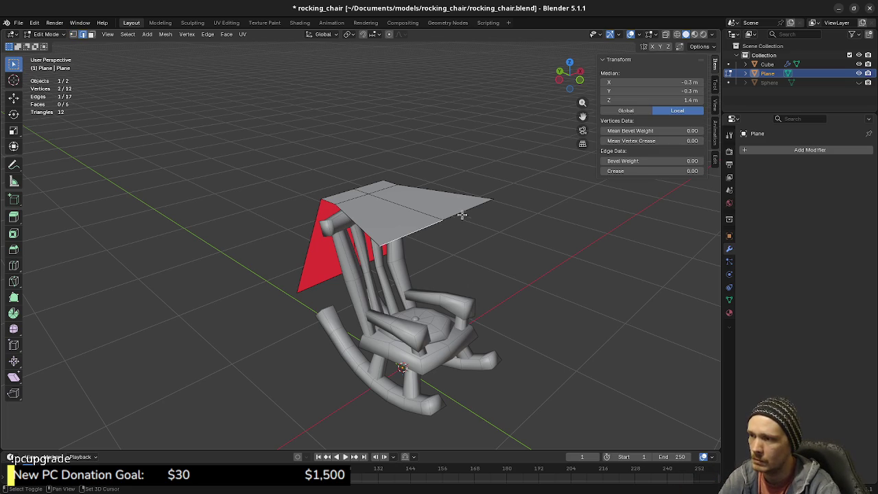
{"action": "key", "text": "KP_5"}
{"action": "key", "text": "KP_3"}
{"action": "scroll", "coordinate": [361, 197], "scroll_direction": "up", "scroll_amount": 3}
{"action": "key", "text": "z"}
{"action": "left_click", "coordinate": [222, 218]}
{"action": "key", "text": "1"}
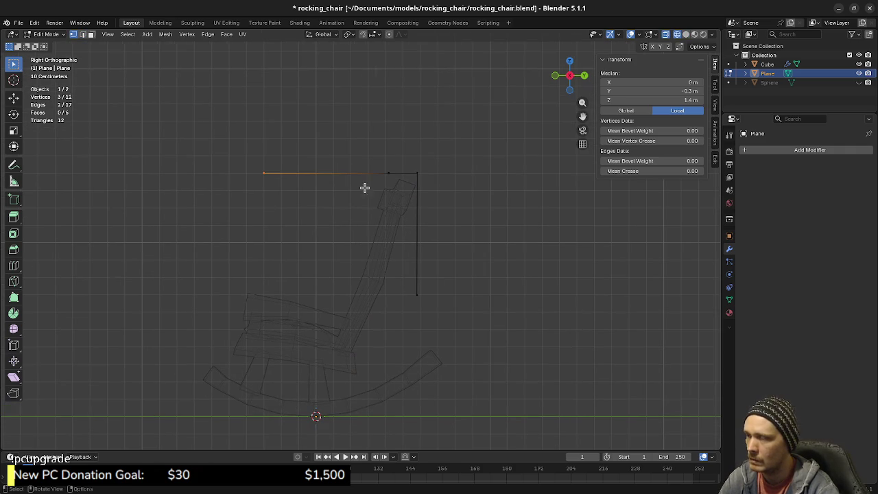
{"action": "left_click_drag", "start_coordinate": [314, 172], "coordinate": [343, 263]}
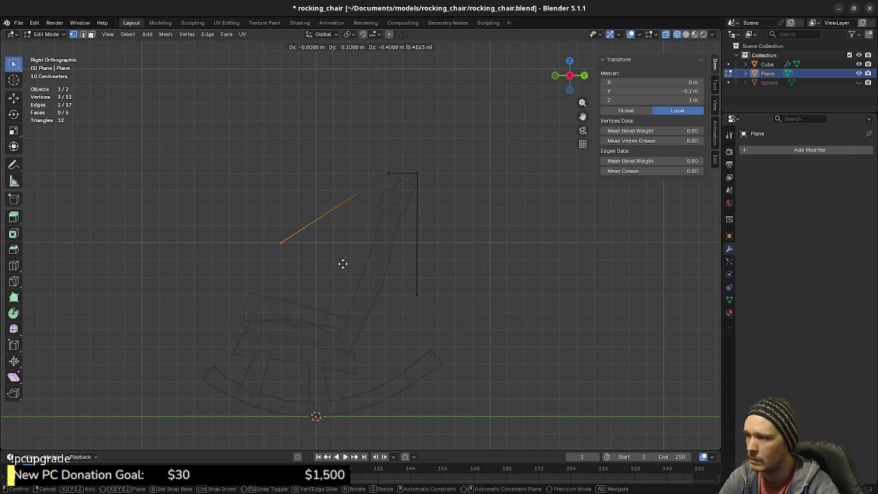
{"action": "right_click", "coordinate": [392, 304]}
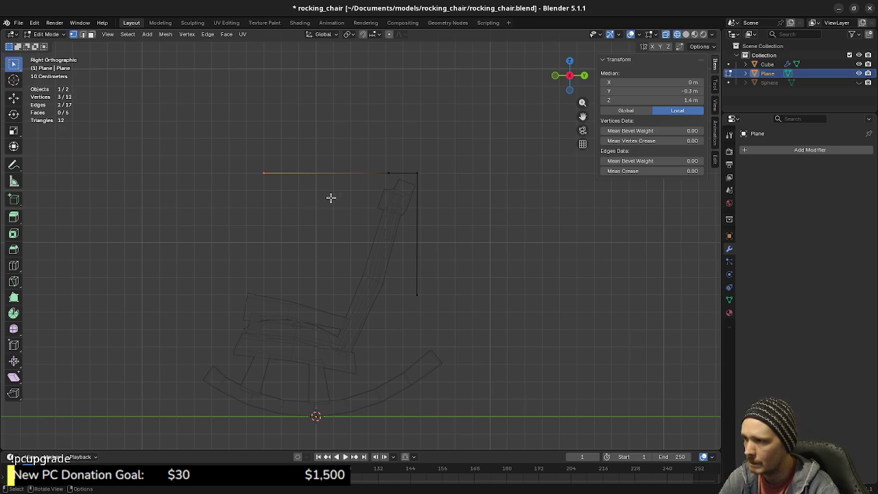
{"action": "left_click", "coordinate": [383, 164], "text": "shift"}
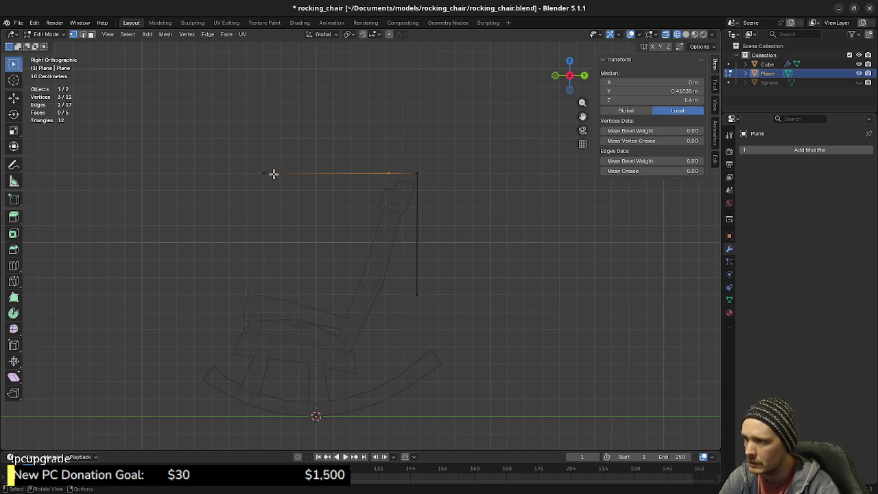
Snap the 3D cursor onto the selected top edge, 1.4 m up, for use as the pivot.
{"action": "key", "text": "shift+s"}
{"action": "left_click", "coordinate": [390, 234]}
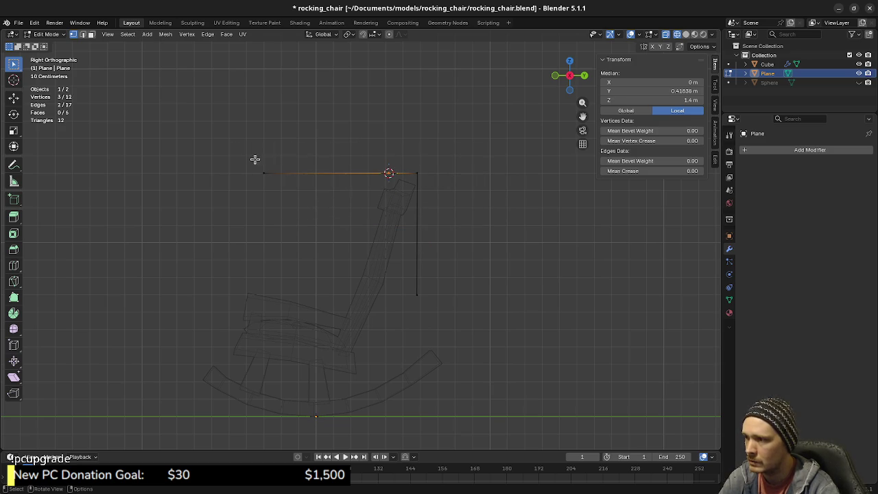
{"action": "left_click", "coordinate": [348, 34]}
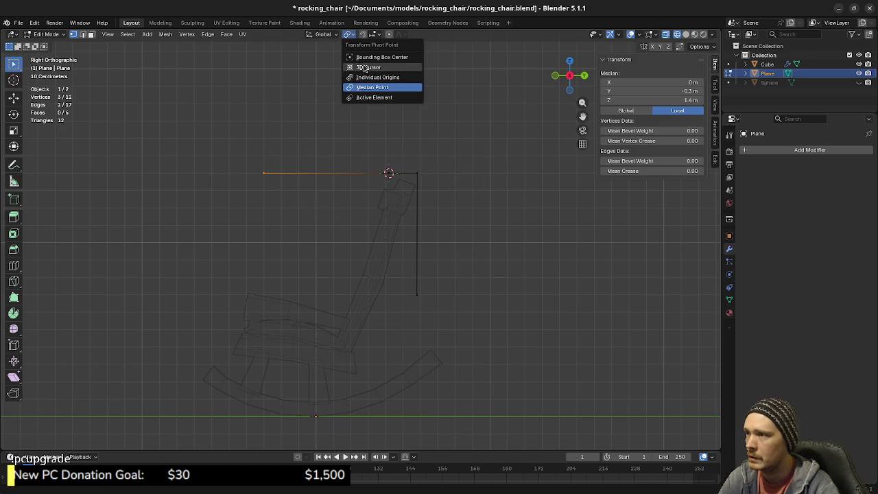
Rotate the plane's front edge 70° down the backrest around the 3D cursor.
{"action": "left_click", "coordinate": [374, 67]}
{"action": "key", "text": "r"}
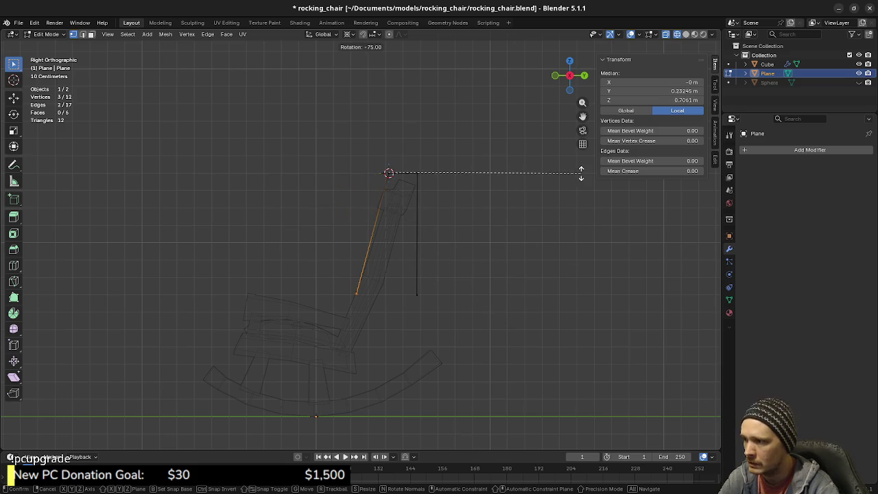
{"action": "left_click", "coordinate": [581, 182]}
{"action": "mouse_move", "coordinate": [581, 182]}
{"action": "middle_mouse_down"}
{"action": "mouse_move", "coordinate": [398, 231]}
{"action": "mouse_move", "coordinate": [497, 233]}
{"action": "middle_mouse_up"}
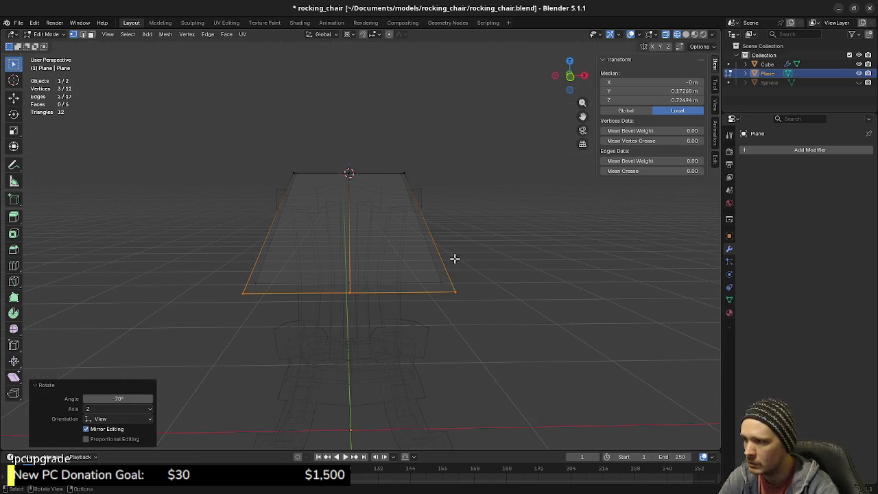
{"action": "mouse_move", "coordinate": [455, 298]}
{"action": "middle_mouse_down"}
{"action": "mouse_move", "coordinate": [392, 298]}
{"action": "mouse_move", "coordinate": [350, 251]}
{"action": "middle_mouse_up"}
{"action": "mouse_move", "coordinate": [360, 332]}
{"action": "middle_mouse_down"}
{"action": "mouse_move", "coordinate": [346, 263]}
{"action": "mouse_move", "coordinate": [384, 275]}
{"action": "mouse_move", "coordinate": [447, 271]}
{"action": "middle_mouse_up"}
Narrow the flap's bottom vertices to 0.658 along X in front view.
{"action": "left_click_drag", "start_coordinate": [432, 219], "coordinate": [471, 278]}
{"action": "left_click_drag", "start_coordinate": [218, 206], "coordinate": [259, 253], "text": "shift"}
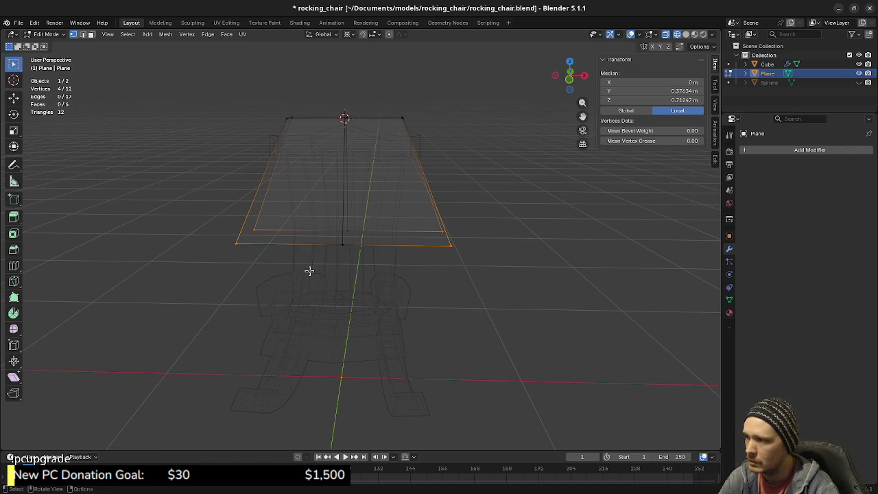
{"action": "key", "text": "KP_1"}
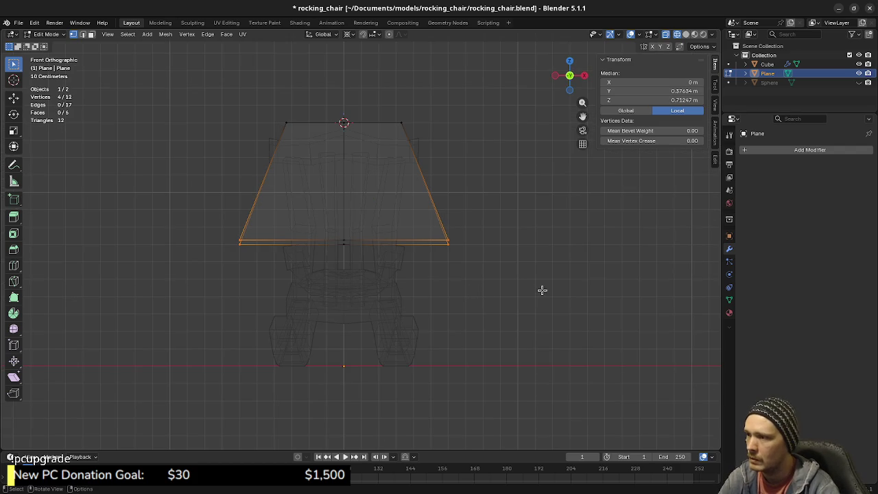
{"action": "key", "text": "s"}
{"action": "key", "text": "x"}
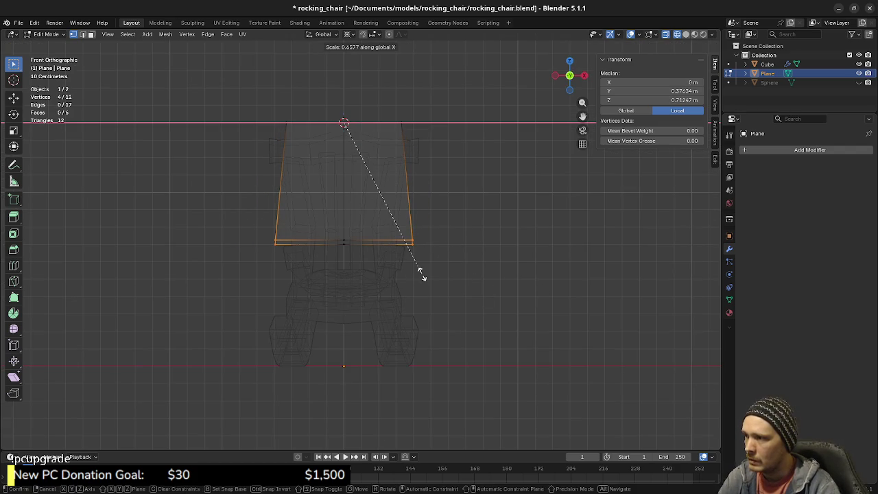
{"action": "left_click", "coordinate": [424, 276]}
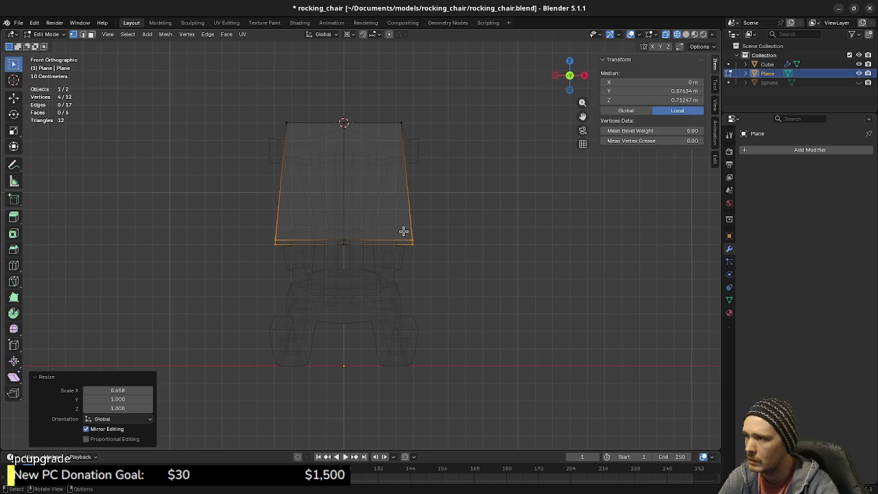
{"action": "middle_click_drag", "start_coordinate": [416, 255], "coordinate": [407, 261]}
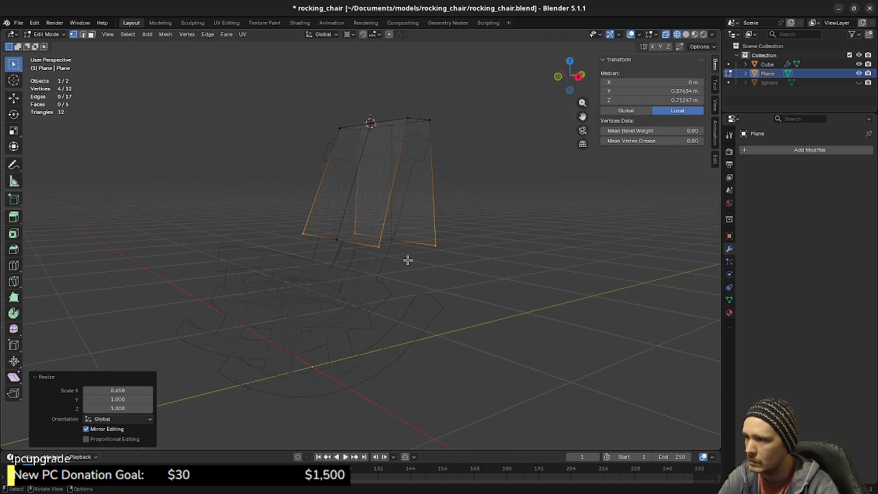
{"action": "key", "text": "KP_3"}
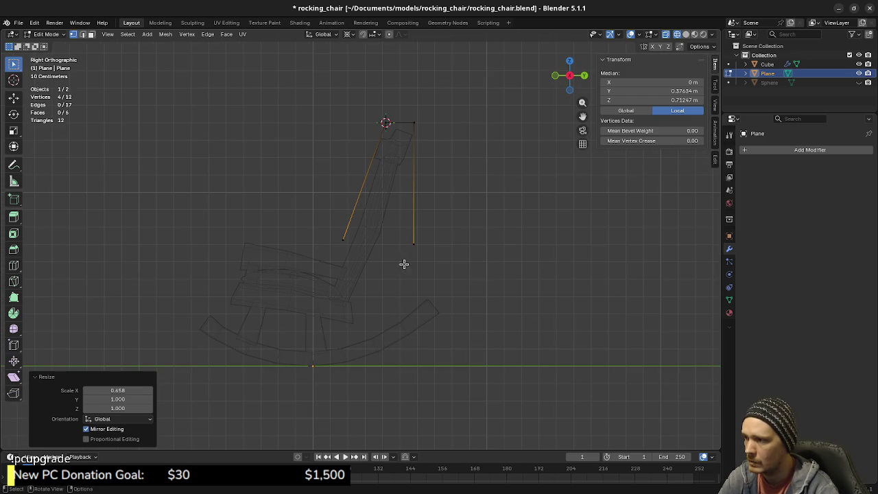
Undo the trial rear-edge move and the flap's 70° rotation.
{"action": "left_click_drag", "start_coordinate": [406, 232], "coordinate": [441, 276]}
{"action": "key", "text": "g"}
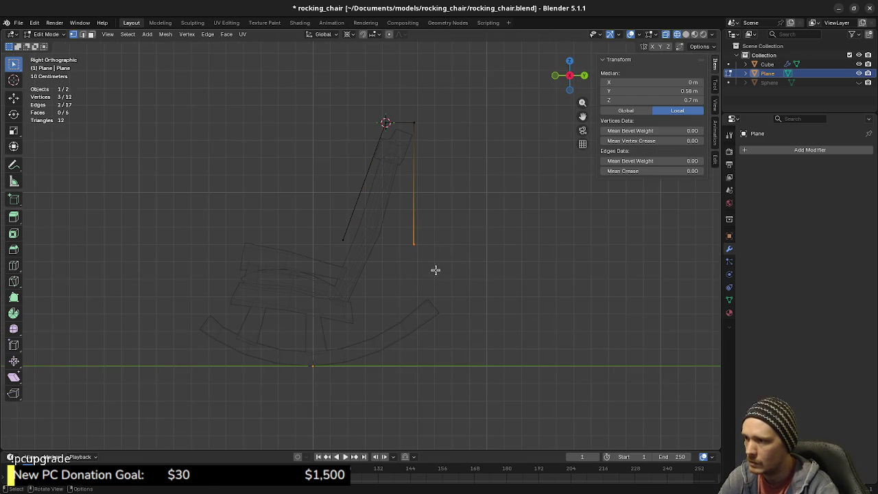
{"action": "key", "text": "z"}
{"action": "left_click", "coordinate": [445, 307]}
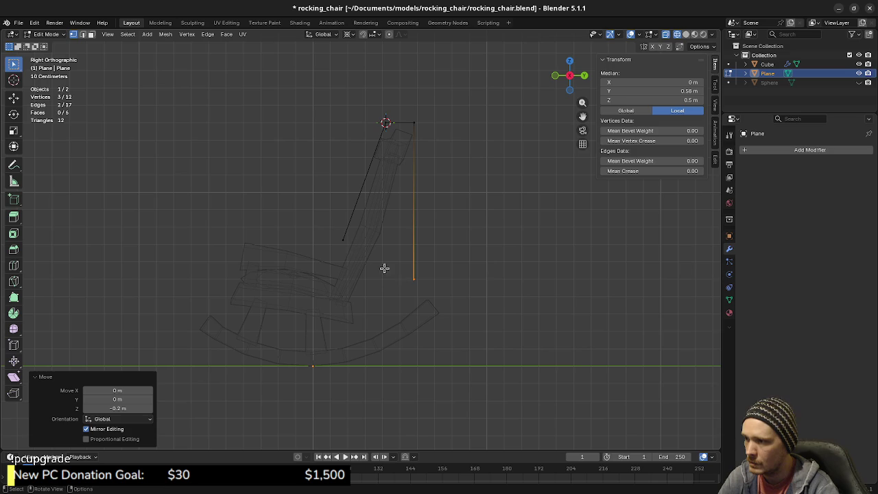
{"action": "left_click_drag", "start_coordinate": [328, 223], "coordinate": [366, 264]}
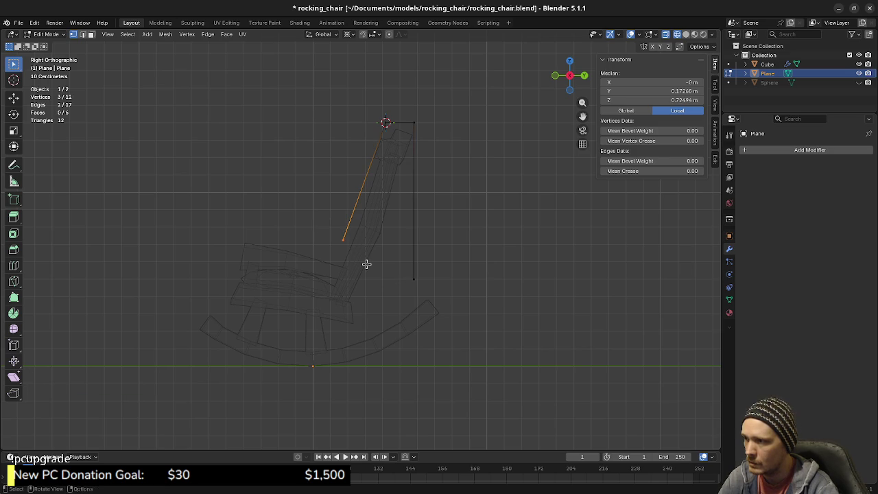
{"action": "key", "text": "ctrl+z"}
{"action": "key", "text": "ctrl+z"}
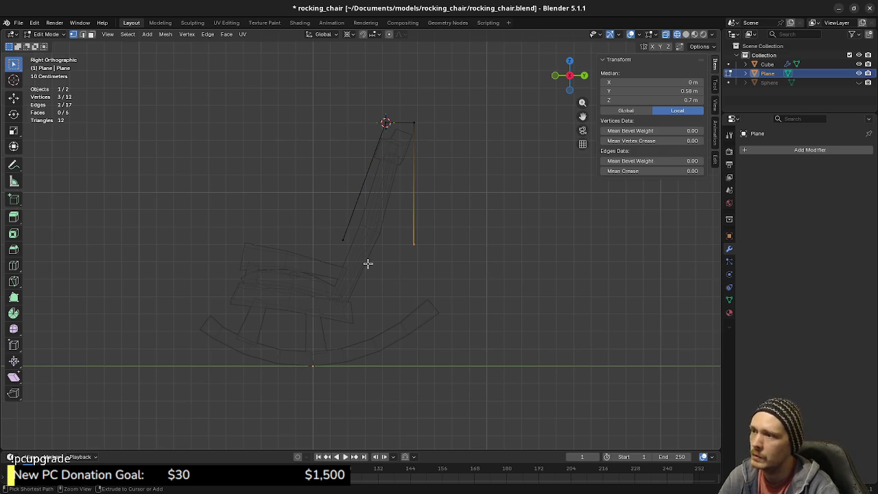
{"action": "key", "text": "ctrl+z"}
Push the top edge 0.3 m forward along Y and swing it 70° down again.
{"action": "left_click_drag", "start_coordinate": [242, 89], "coordinate": [287, 153]}
{"action": "key", "text": "g"}
{"action": "key", "text": "y"}
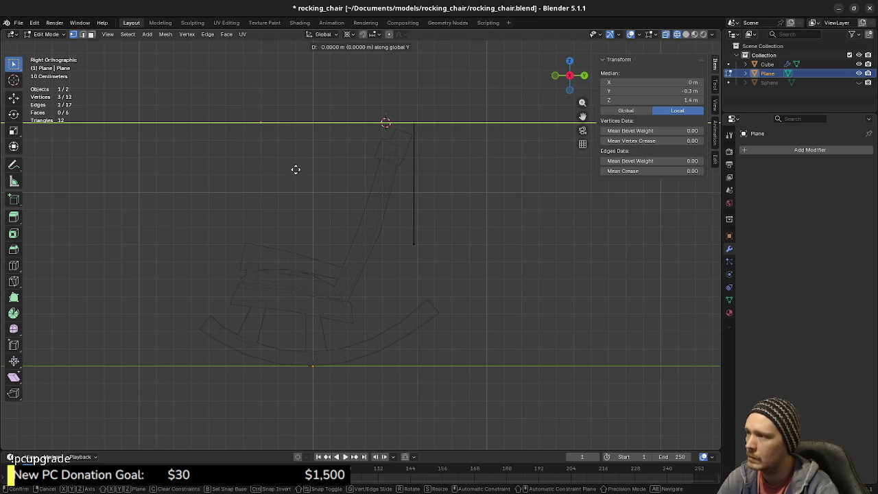
{"action": "left_click", "coordinate": [250, 160]}
{"action": "key", "text": "r"}
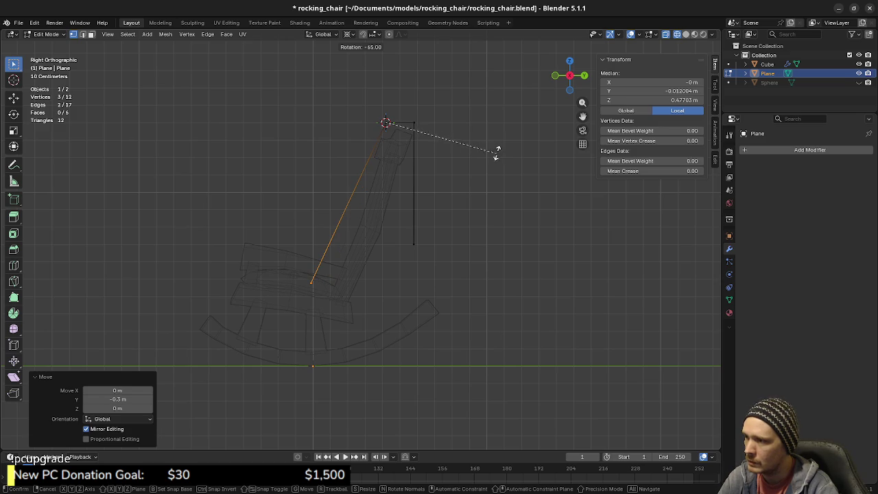
{"action": "left_click", "coordinate": [497, 148]}
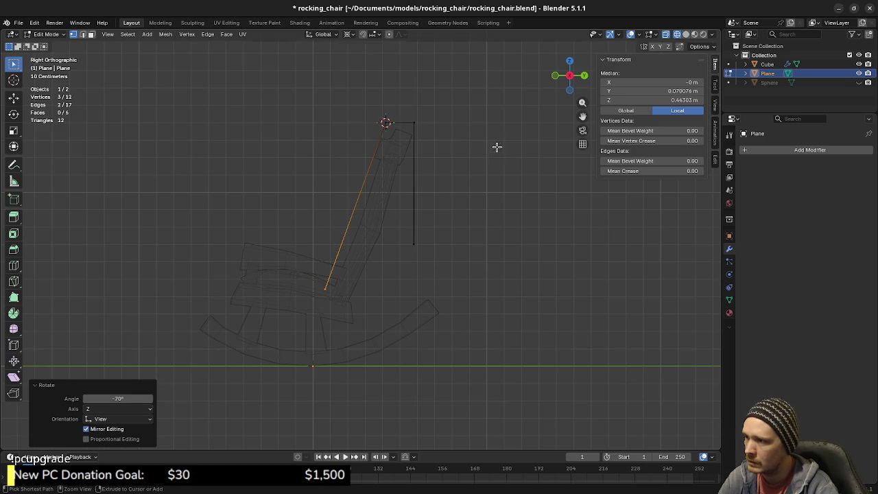
Raise the rear vertical edge 0.1 m so it ends at 0.8 m.
{"action": "left_click", "coordinate": [401, 228]}
{"action": "key", "text": "g"}
{"action": "key", "text": "z"}
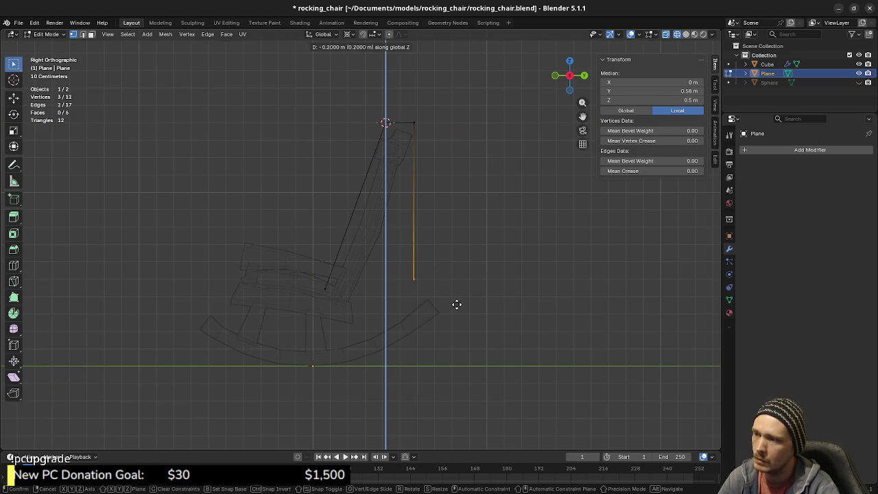
{"action": "left_click", "coordinate": [456, 313]}
{"action": "key", "text": "ctrl+z"}
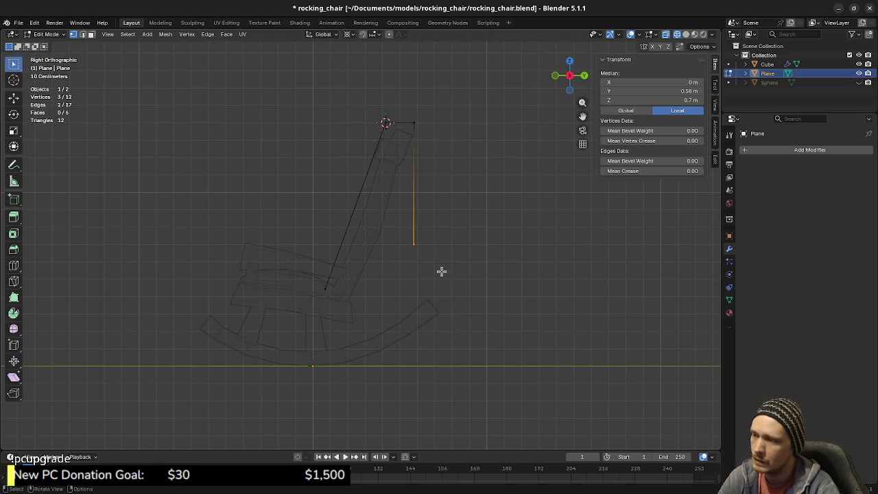
{"action": "mouse_move", "coordinate": [459, 285]}
{"action": "middle_mouse_down"}
{"action": "mouse_move", "coordinate": [382, 259]}
{"action": "mouse_move", "coordinate": [418, 240]}
{"action": "middle_mouse_up"}
{"action": "key", "text": "KP_3"}
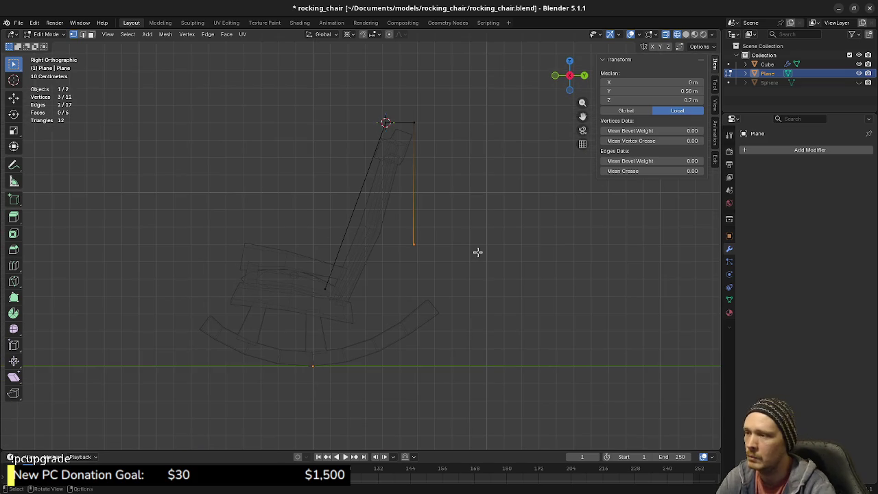
{"action": "key", "text": "g"}
{"action": "key", "text": "z"}
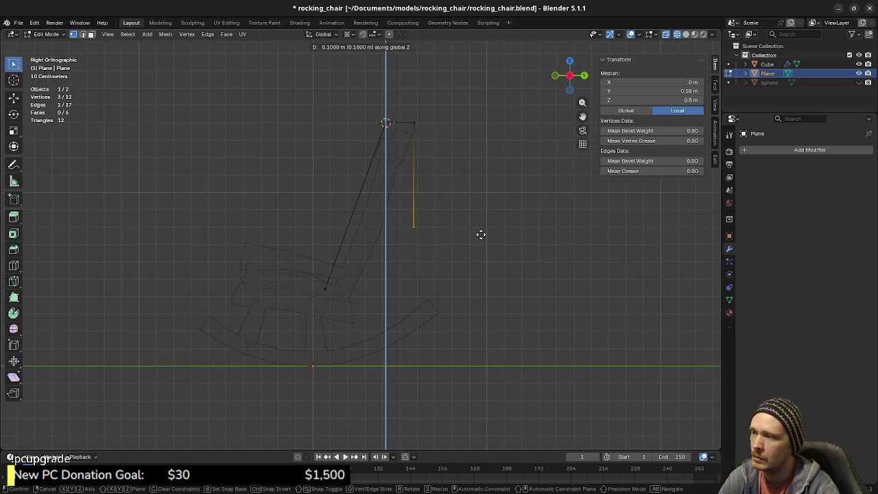
{"action": "left_click", "coordinate": [481, 234]}
Scale the rear flap's lower edge to 0.6 along X in front view.
{"action": "middle_click_drag", "start_coordinate": [487, 212], "coordinate": [415, 226]}
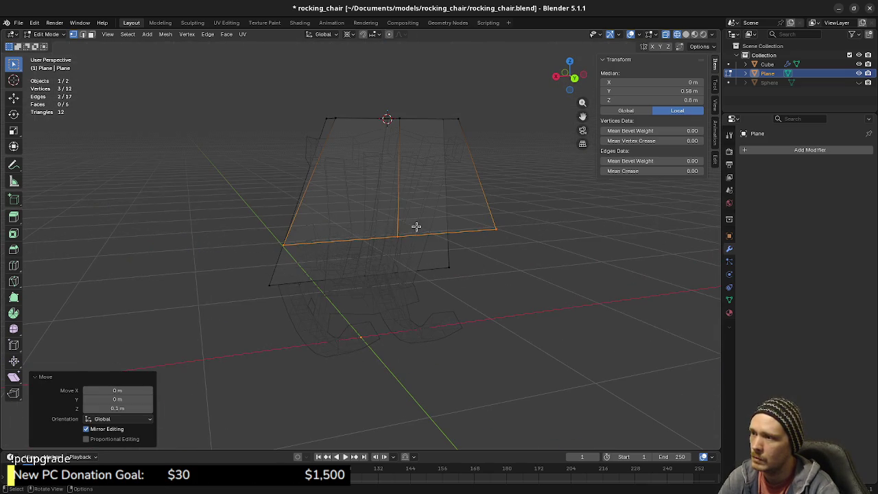
{"action": "key", "text": "KP_1"}
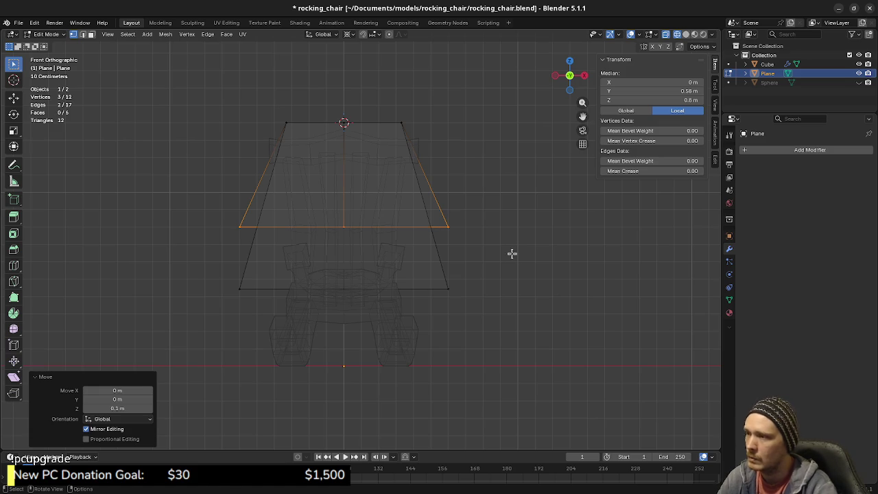
{"action": "key", "text": "s"}
{"action": "key", "text": "x"}
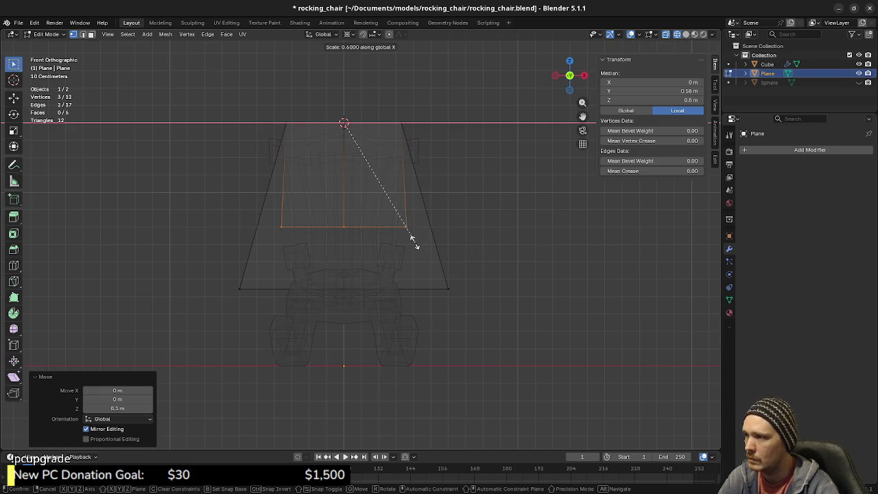
{"action": "left_click", "coordinate": [412, 238]}
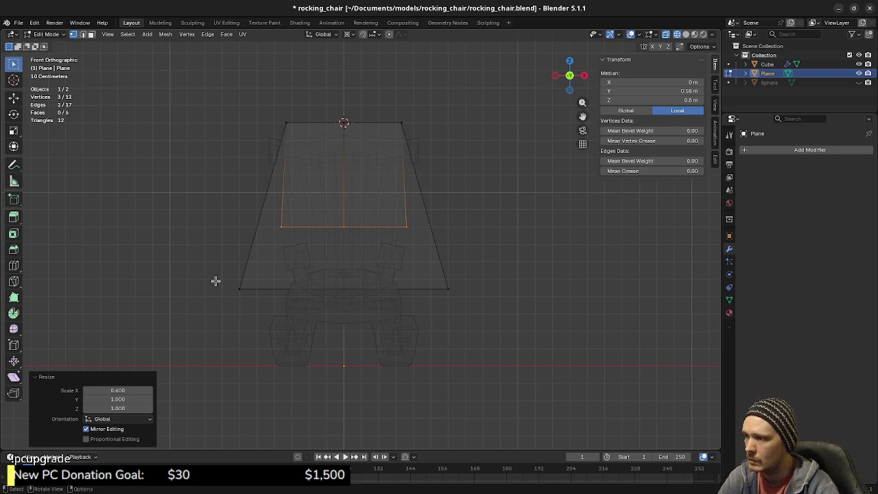
Scale the front flap's bottom corners to 0.7 along X.
{"action": "left_click_drag", "start_coordinate": [204, 276], "coordinate": [259, 315]}
{"action": "left_click_drag", "start_coordinate": [431, 268], "coordinate": [475, 307], "text": "shift"}
{"action": "key", "text": "s"}
{"action": "key", "text": "x"}
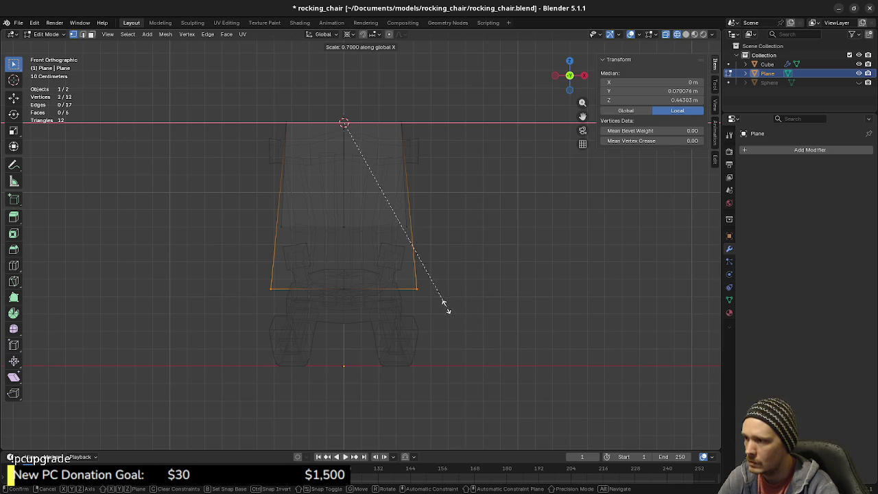
{"action": "left_click", "coordinate": [444, 310]}
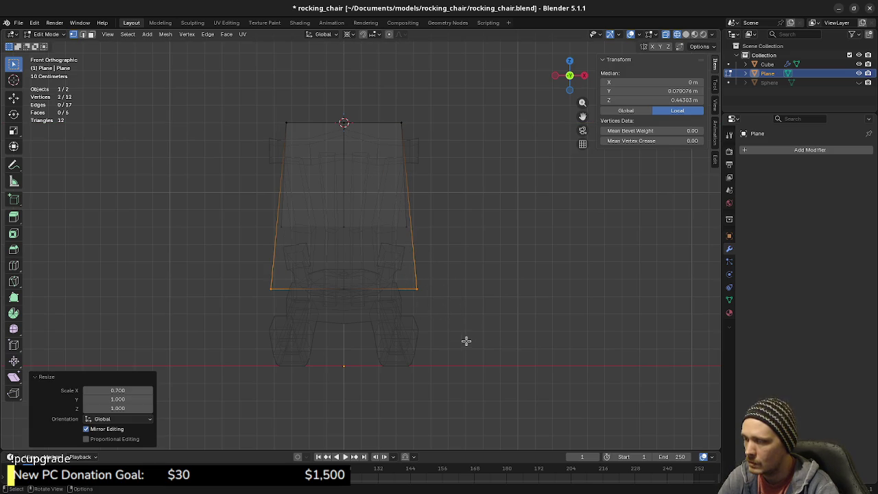
{"action": "left_click_drag", "start_coordinate": [255, 280], "coordinate": [465, 332]}
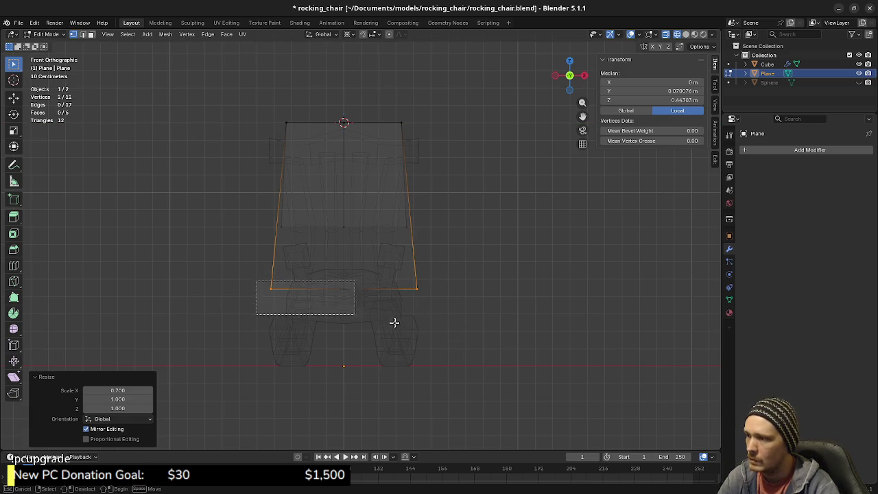
{"action": "key", "text": "KP_3"}
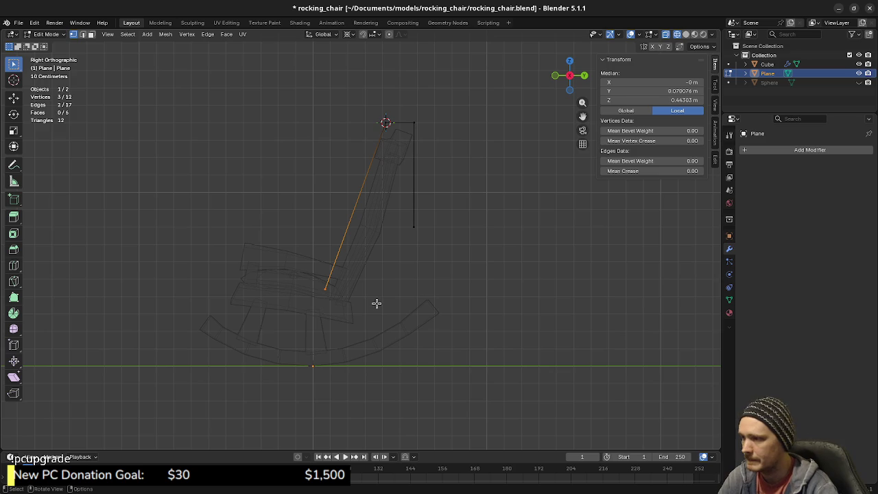
Add a horizontal loop cut across the back plane in solid shading.
{"action": "middle_click_drag", "start_coordinate": [327, 287], "coordinate": [391, 304]}
{"action": "key", "text": "z"}
{"action": "left_click", "coordinate": [476, 324]}
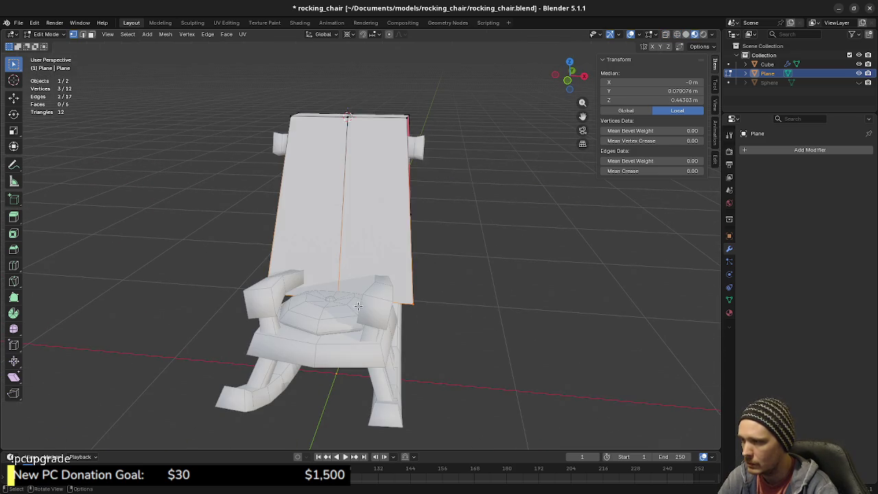
{"action": "key", "text": "ctrl+r"}
{"action": "left_click", "coordinate": [347, 231]}
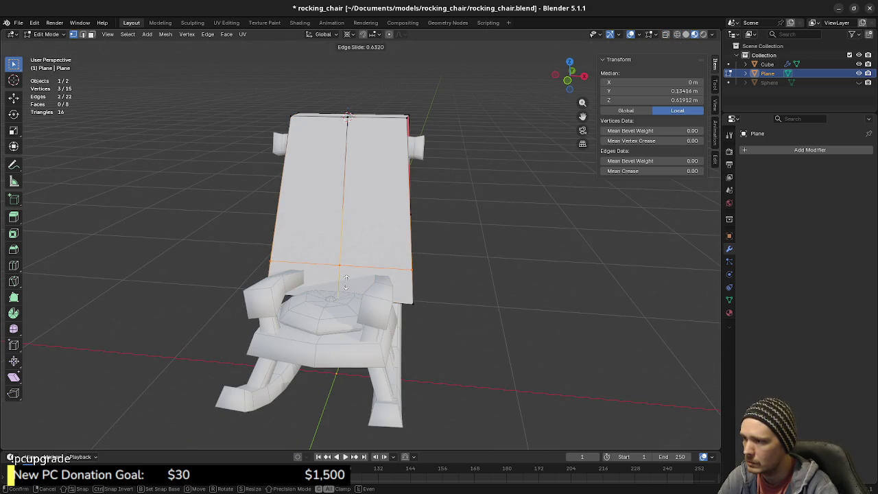
{"action": "left_click", "coordinate": [345, 282]}
Delete the back plane's bottom loop and merge the mesh's vertices by distance.
{"action": "left_click", "coordinate": [378, 305], "text": "alt"}
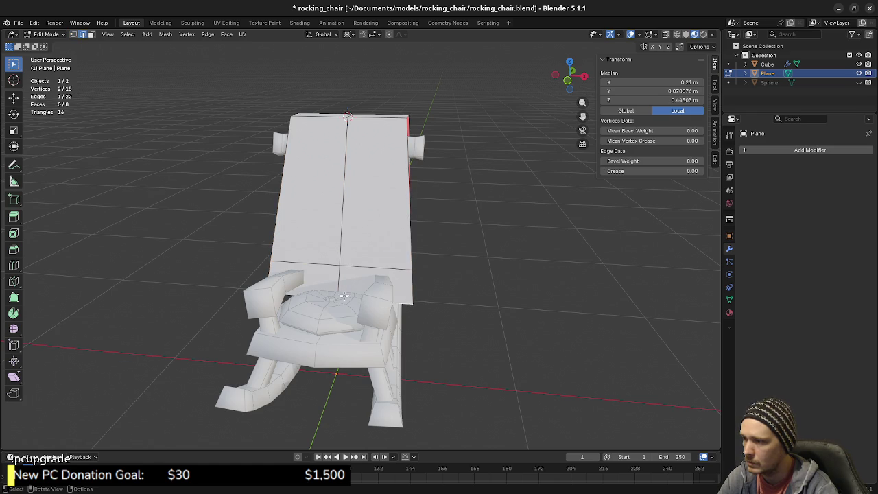
{"action": "key", "text": "ctrl+x"}
{"action": "key", "text": "a"}
{"action": "key", "text": "m"}
{"action": "left_click", "coordinate": [464, 223]}
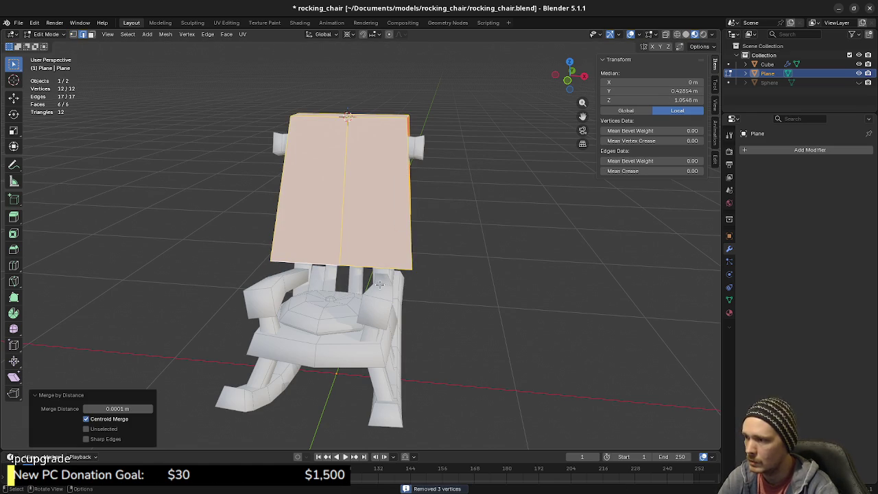
{"action": "key", "text": "KP_3"}
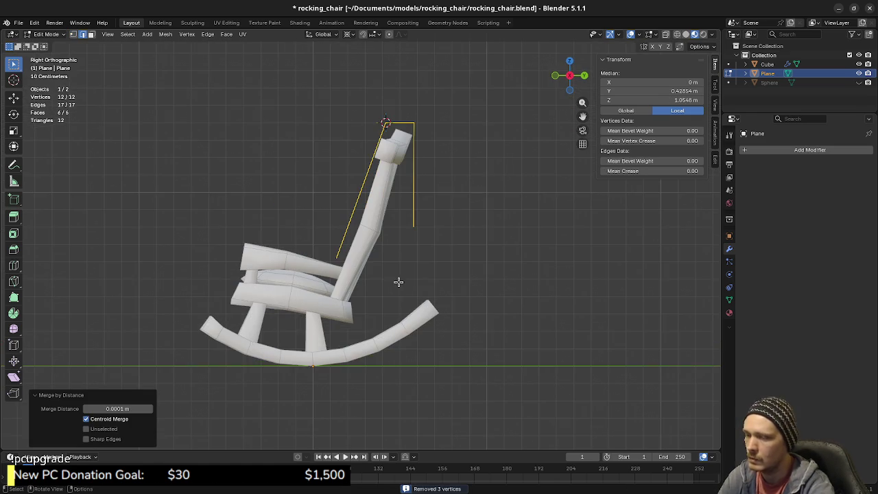
Merge the cover's overlapping vertices by distance again and select the back plane's lower vertex.
{"action": "key", "text": "g"}
{"action": "key", "text": "z"}
{"action": "left_click", "coordinate": [370, 276]}
{"action": "key", "text": "ctrl+z"}
{"action": "mouse_move", "coordinate": [392, 275]}
{"action": "middle_mouse_down"}
{"action": "mouse_move", "coordinate": [412, 291]}
{"action": "mouse_move", "coordinate": [421, 275]}
{"action": "middle_mouse_up"}
{"action": "key", "text": "alt+a"}
{"action": "key", "text": "a"}
{"action": "key", "text": "m"}
{"action": "left_click", "coordinate": [374, 263]}
{"action": "key", "text": "alt+a"}
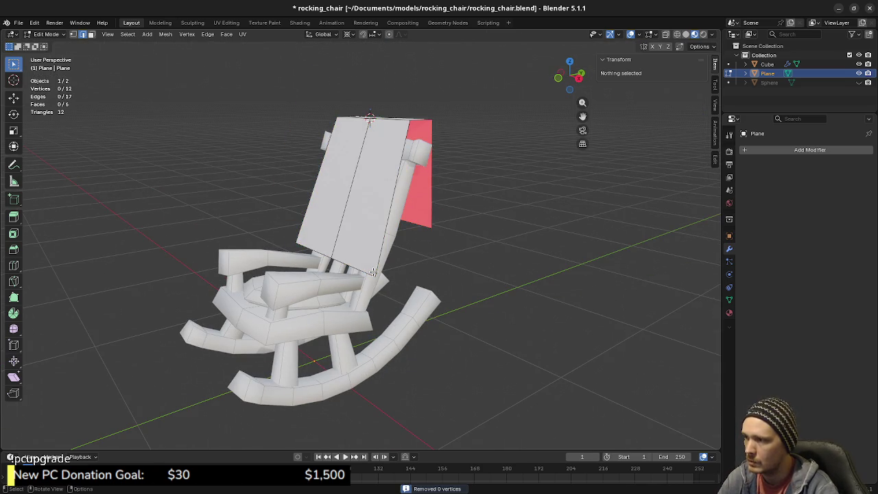
{"action": "key", "text": "KP_3"}
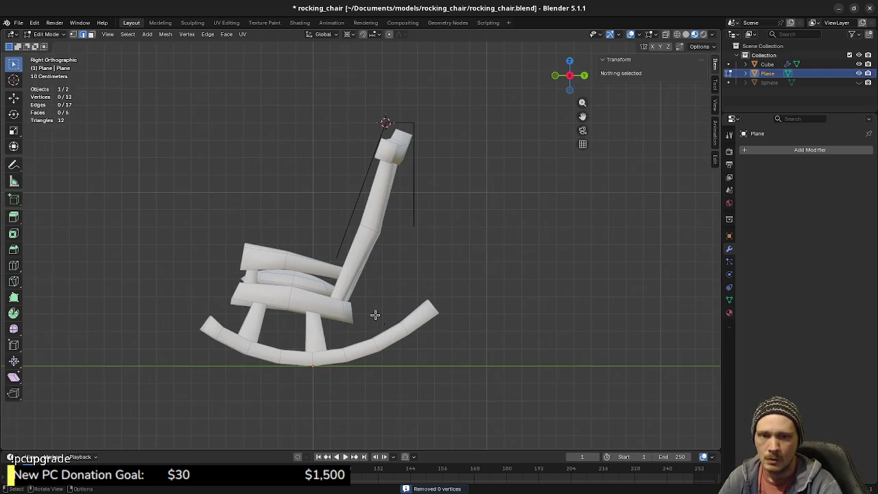
{"action": "key", "text": "1"}
{"action": "left_click", "coordinate": [321, 250]}
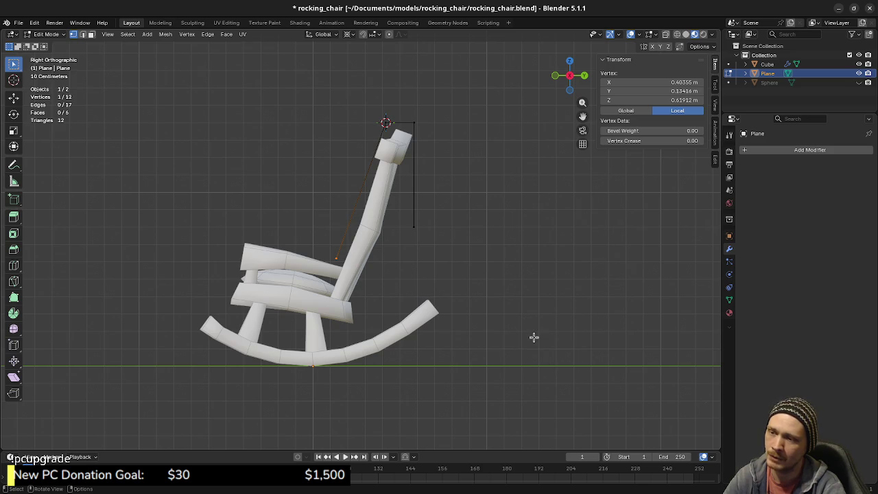
In wireframe side view, select the cover's linked edge chain and merge vertices by distance.
{"action": "mouse_move", "coordinate": [356, 274]}
{"action": "middle_mouse_down"}
{"action": "mouse_move", "coordinate": [402, 286]}
{"action": "mouse_move", "coordinate": [392, 286]}
{"action": "middle_mouse_up"}
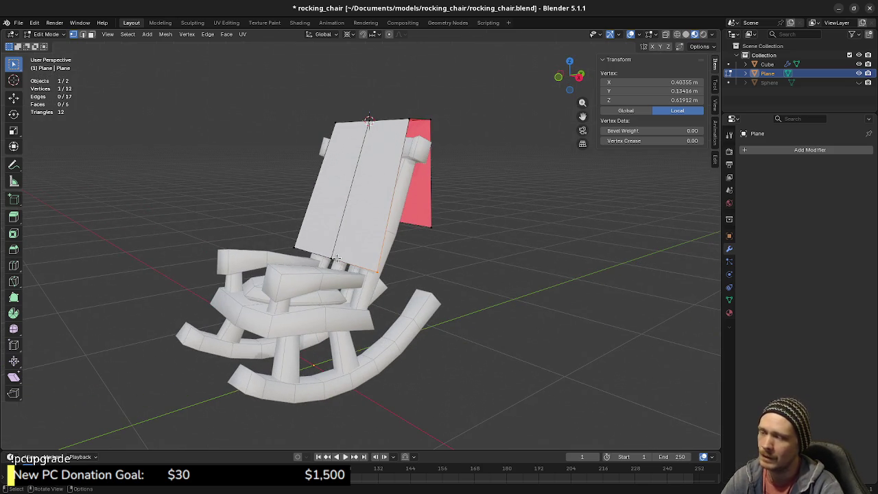
{"action": "key", "text": "KP_3"}
{"action": "key", "text": "z"}
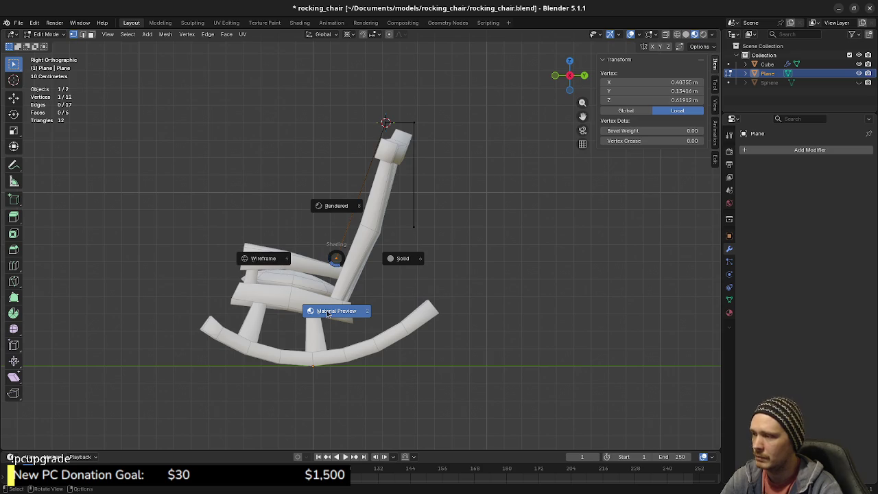
{"action": "left_click", "coordinate": [278, 261]}
{"action": "left_click", "coordinate": [337, 258], "text": "ctrl"}
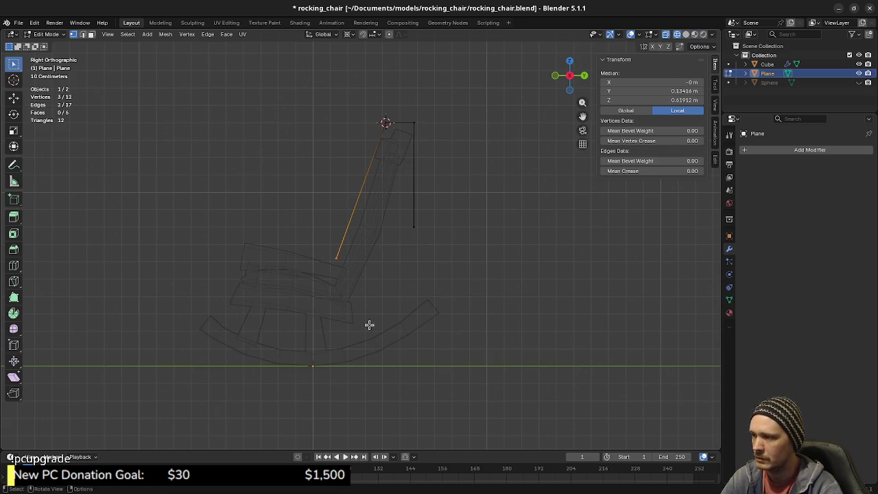
{"action": "key", "text": "ctrl+l"}
{"action": "key", "text": "m"}
{"action": "left_click", "coordinate": [439, 293]}
Extrude the cover's bottom vertices 0.1 m forward, then return to solid shading.
{"action": "left_click_drag", "start_coordinate": [317, 245], "coordinate": [365, 276]}
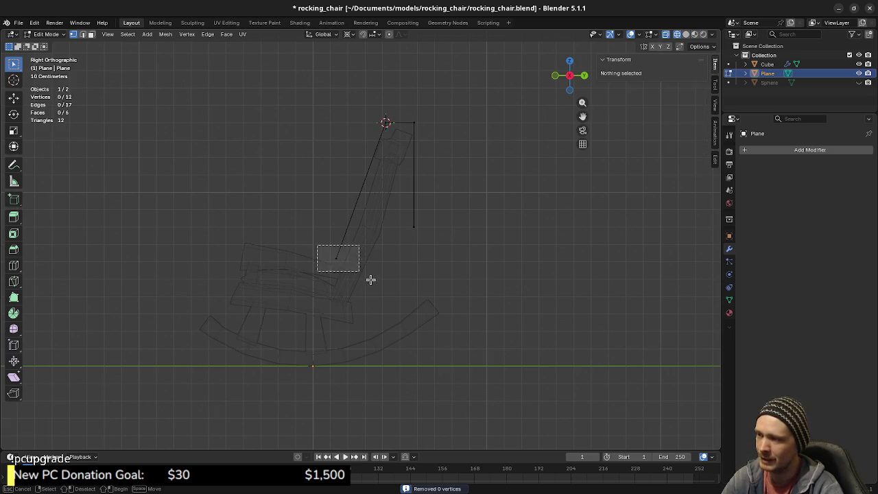
{"action": "key", "text": "e"}
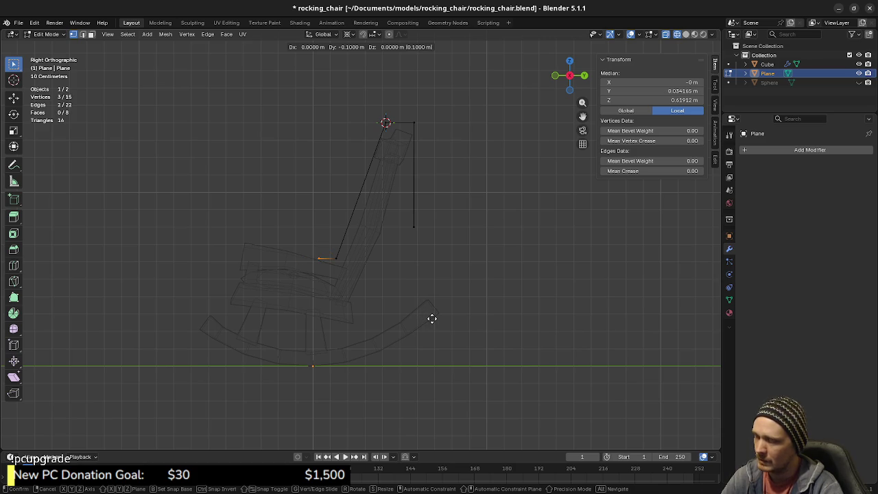
{"action": "key", "text": "Return"}
{"action": "mouse_move", "coordinate": [304, 314]}
{"action": "middle_mouse_down"}
{"action": "mouse_move", "coordinate": [343, 341]}
{"action": "mouse_move", "coordinate": [402, 329]}
{"action": "middle_mouse_up"}
{"action": "left_click_drag", "start_coordinate": [333, 251], "coordinate": [352, 288]}
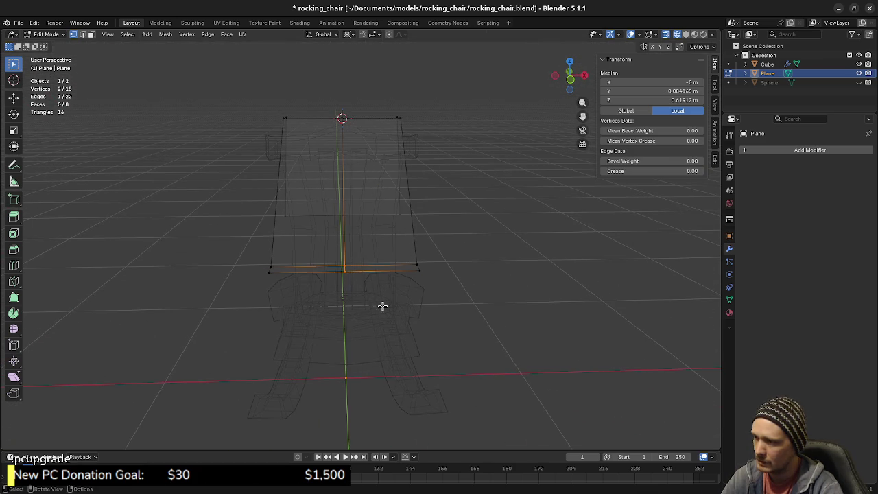
{"action": "key", "text": "alt+a"}
{"action": "mouse_move", "coordinate": [380, 272]}
{"action": "middle_mouse_down"}
{"action": "mouse_move", "coordinate": [333, 273]}
{"action": "mouse_move", "coordinate": [411, 309]}
{"action": "mouse_move", "coordinate": [472, 351]}
{"action": "mouse_move", "coordinate": [389, 276]}
{"action": "middle_mouse_up"}
{"action": "key", "text": "shift+z"}
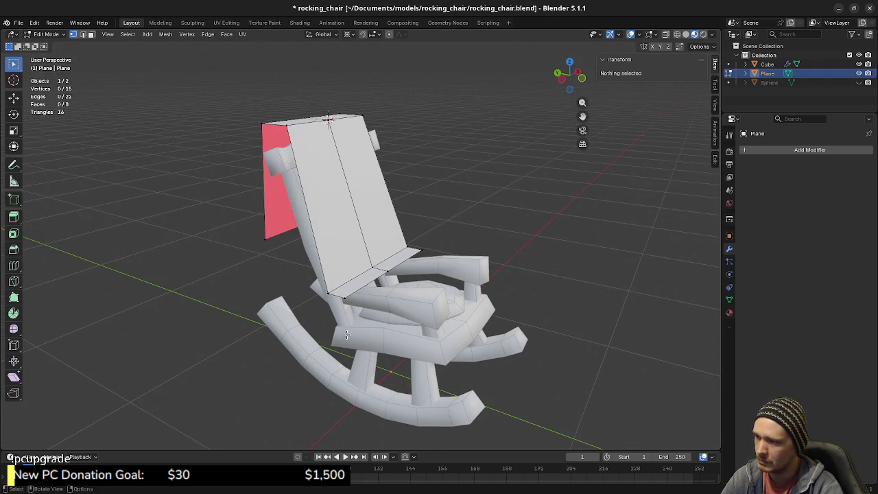
Lower the cover's top-centre vertex 0.1 m along Z with gz-0.1.
{"action": "mouse_move", "coordinate": [374, 295]}
{"action": "middle_mouse_down"}
{"action": "mouse_move", "coordinate": [330, 295]}
{"action": "mouse_move", "coordinate": [514, 295]}
{"action": "mouse_move", "coordinate": [506, 288]}
{"action": "middle_mouse_up"}
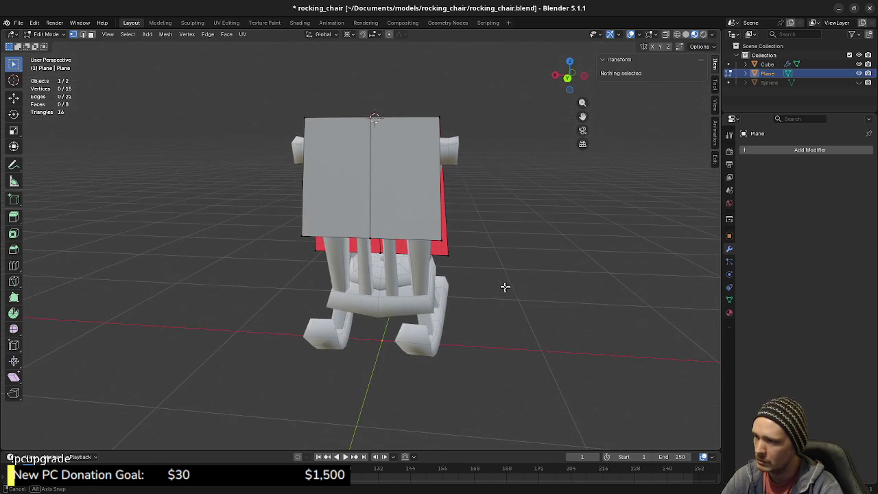
{"action": "left_click", "coordinate": [427, 272]}
{"action": "middle_click_drag", "start_coordinate": [427, 272], "coordinate": [464, 293]}
{"action": "key", "text": "g"}
{"action": "key", "text": "z"}
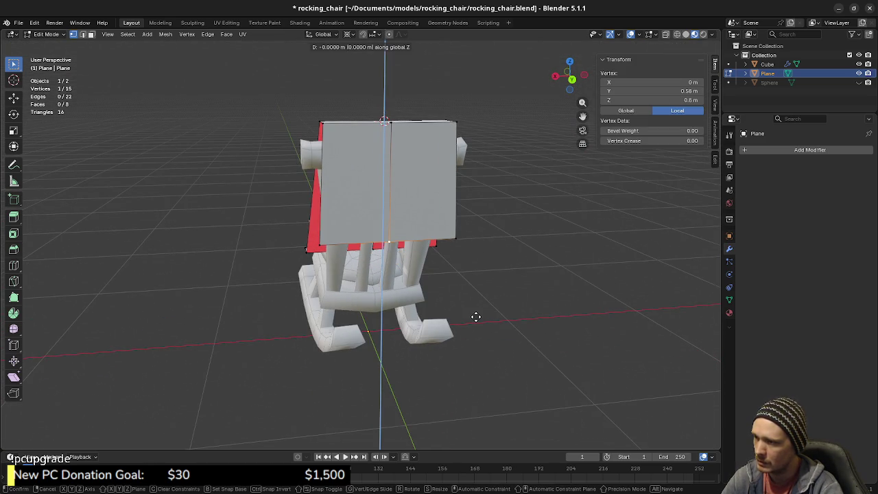
{"action": "key", "text": "Escape"}
{"action": "middle_click_drag", "start_coordinate": [478, 318], "coordinate": [472, 290]}
{"action": "key", "text": "KP_3"}
{"action": "type", "text": "gz-0.1"}
{"action": "key", "text": "Return"}
Box-select the cover's left half in front view with X-ray on.
{"action": "mouse_move", "coordinate": [531, 270]}
{"action": "middle_mouse_down"}
{"action": "mouse_move", "coordinate": [467, 281]}
{"action": "mouse_move", "coordinate": [321, 212]}
{"action": "middle_mouse_up"}
{"action": "key", "text": "alt+a"}
{"action": "mouse_move", "coordinate": [337, 260]}
{"action": "middle_mouse_down"}
{"action": "mouse_move", "coordinate": [327, 228]}
{"action": "mouse_move", "coordinate": [385, 265]}
{"action": "mouse_move", "coordinate": [374, 270]}
{"action": "mouse_move", "coordinate": [405, 268]}
{"action": "middle_mouse_up"}
{"action": "scroll", "coordinate": [374, 269], "scroll_direction": "up", "scroll_amount": 3}
{"action": "left_click", "coordinate": [392, 228]}
{"action": "key", "text": "ctrl+l"}
{"action": "key", "text": "alt+a"}
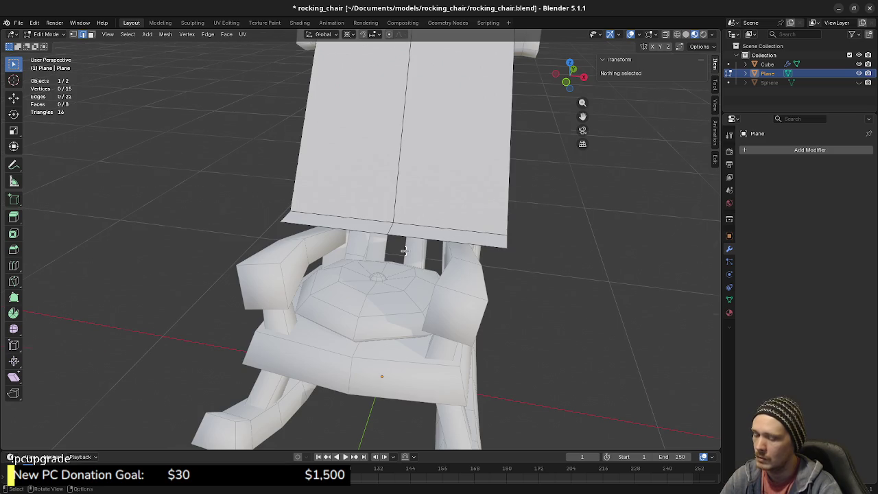
{"action": "key", "text": "KP_1"}
{"action": "key", "text": "alt+z"}
{"action": "scroll", "coordinate": [382, 135], "scroll_direction": "down", "scroll_amount": 2}
{"action": "middle_click_drag", "start_coordinate": [382, 135], "coordinate": [371, 199], "text": "shift"}
{"action": "left_click_drag", "start_coordinate": [272, 101], "coordinate": [364, 326]}
Delete the left half's vertices and turn X-ray off.
{"action": "key", "text": "x"}
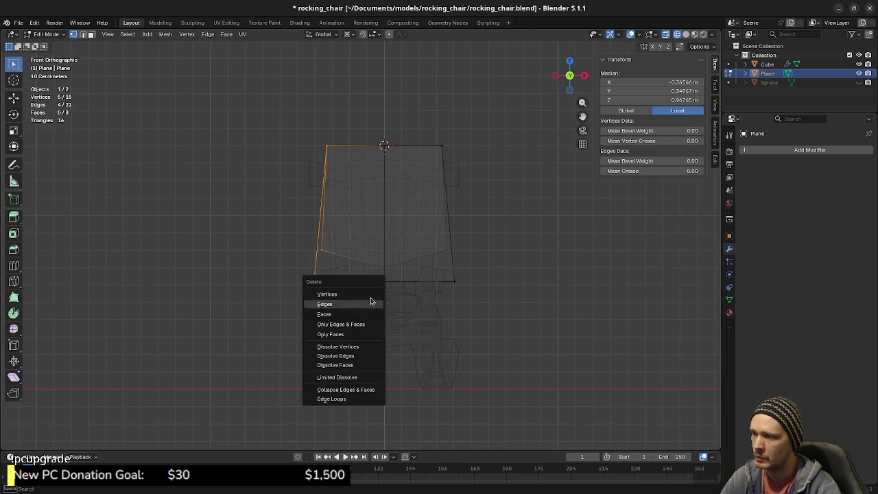
{"action": "left_click", "coordinate": [370, 304]}
{"action": "key", "text": "alt+z"}
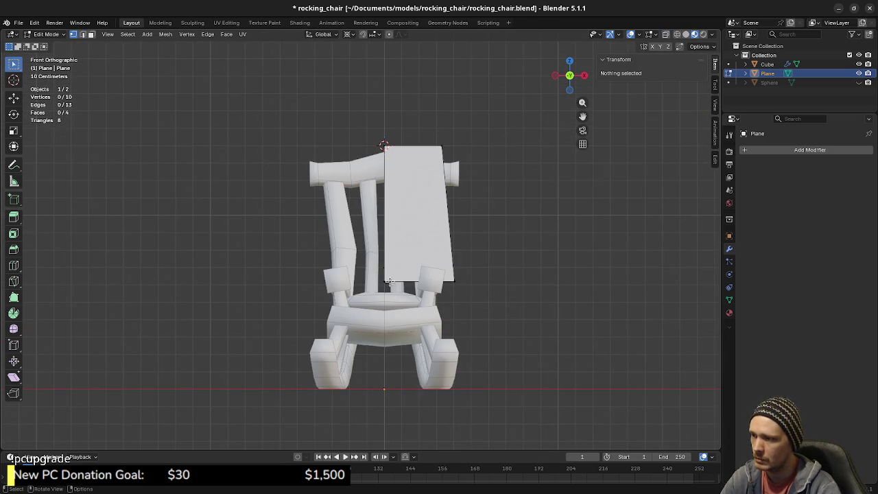
Add an X-axis Mirror modifier to rebuild the cover's left half.
{"action": "left_click", "coordinate": [390, 283]}
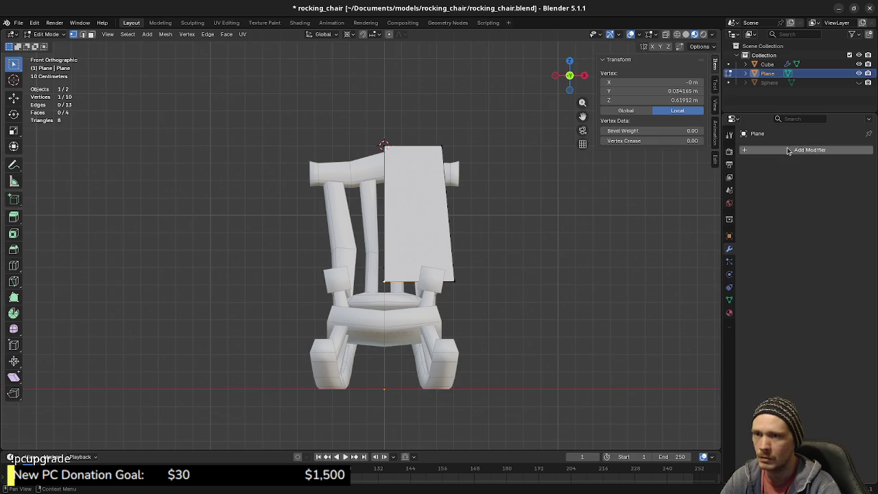
{"action": "left_click", "coordinate": [810, 149]}
{"action": "mouse_move", "coordinate": [747, 148]}
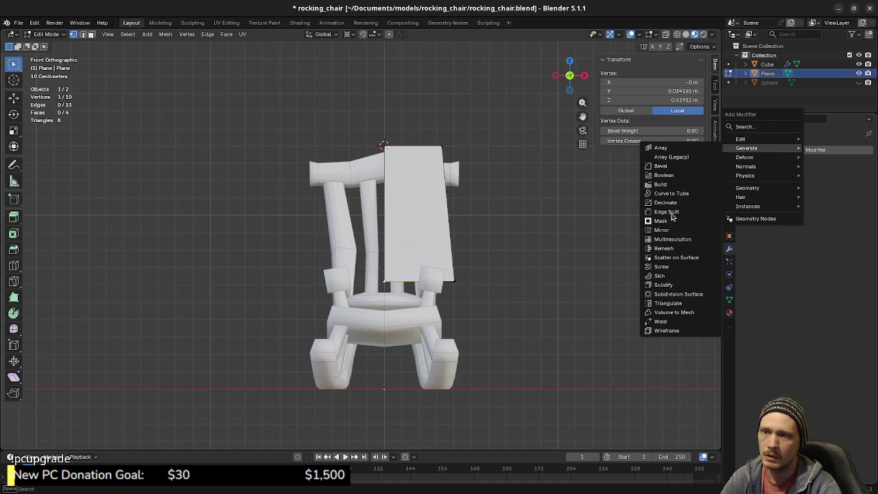
{"action": "left_click", "coordinate": [663, 230]}
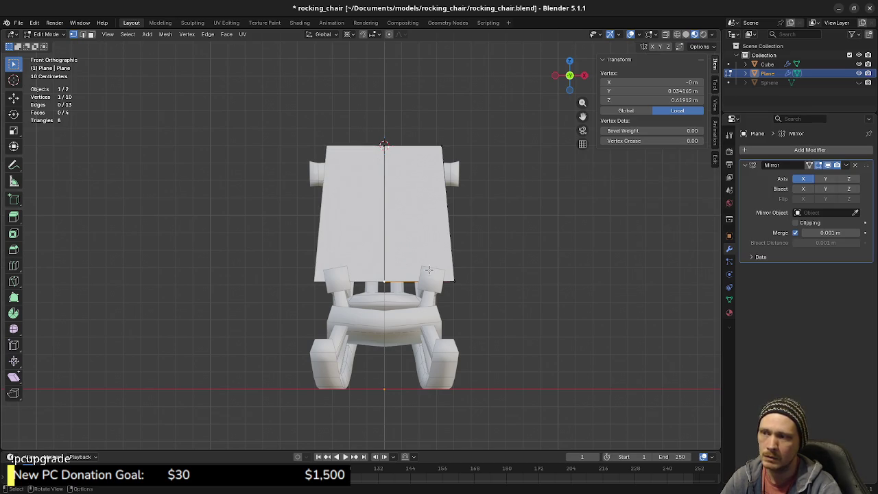
{"action": "middle_click_drag", "start_coordinate": [395, 289], "coordinate": [390, 282]}
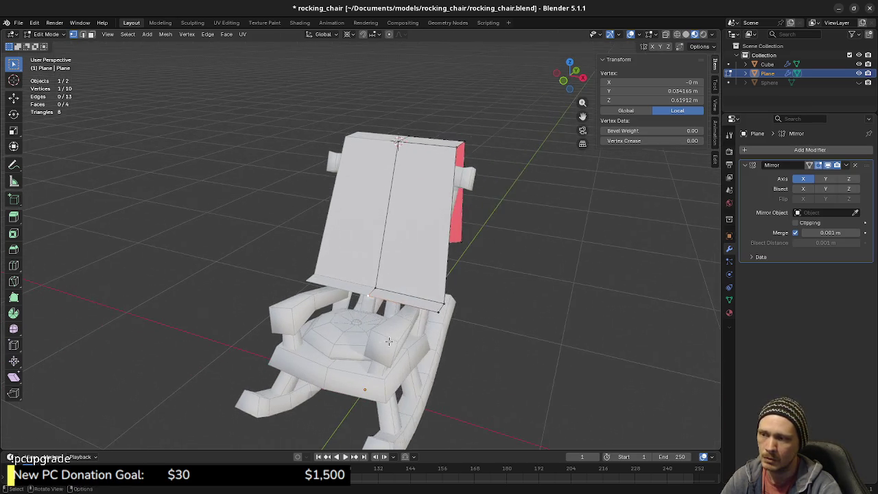
From the front view, add a centred vertical loop cut in the right half of the cover.
{"action": "key", "text": "alt+a"}
{"action": "left_click", "coordinate": [390, 283]}
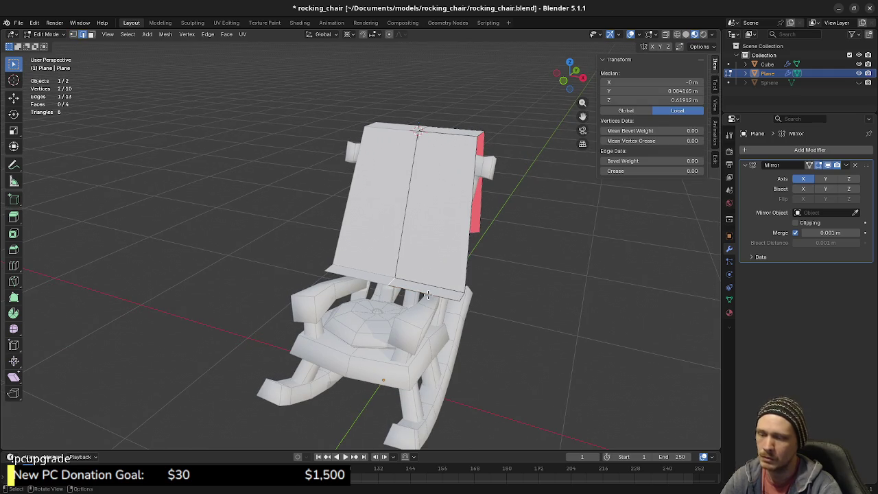
{"action": "key", "text": "KP_3"}
{"action": "key", "text": "KP_1"}
{"action": "key", "text": "alt+a"}
{"action": "scroll", "coordinate": [446, 281], "scroll_direction": "up", "scroll_amount": 3}
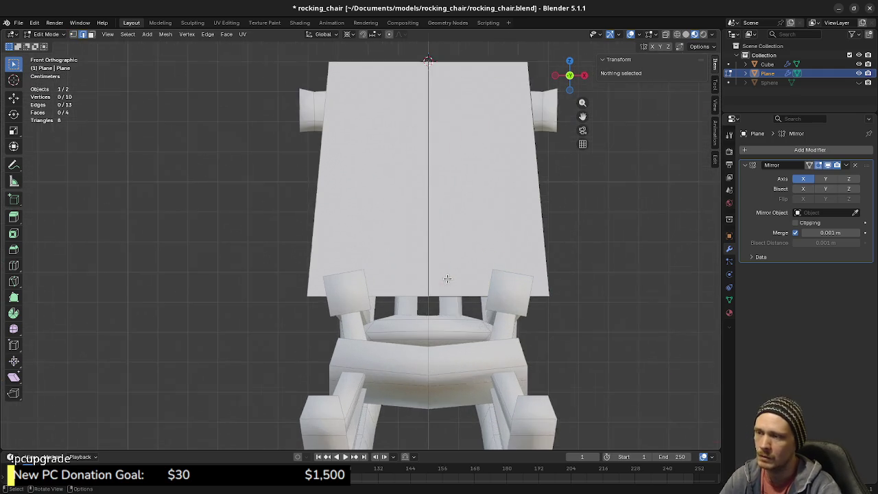
{"action": "scroll", "coordinate": [418, 292], "scroll_direction": "up", "scroll_amount": 1}
{"action": "key", "text": "ctrl+r"}
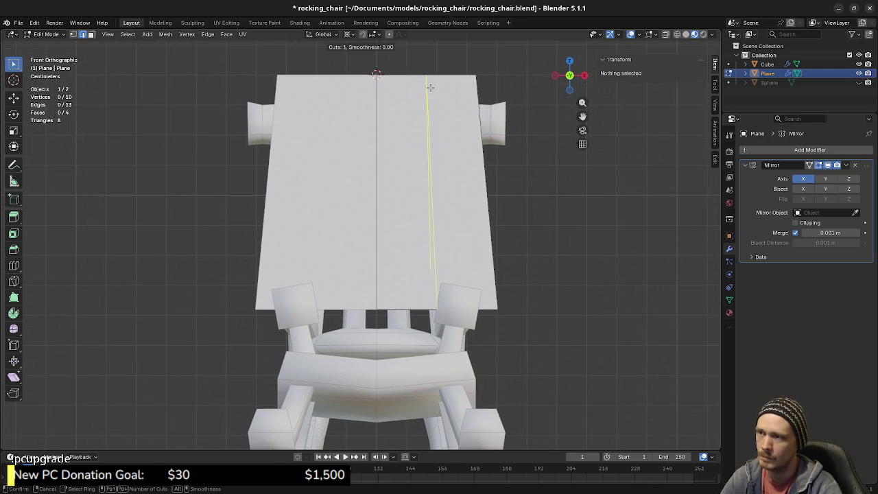
{"action": "left_click", "coordinate": [430, 87]}
{"action": "right_click", "coordinate": [444, 160]}
Select the cover's bottom middle edge and start lowering it along Z.
{"action": "middle_click_drag", "start_coordinate": [467, 340], "coordinate": [391, 291]}
{"action": "left_click", "coordinate": [385, 271]}
{"action": "key", "text": "g"}
{"action": "key", "text": "z"}
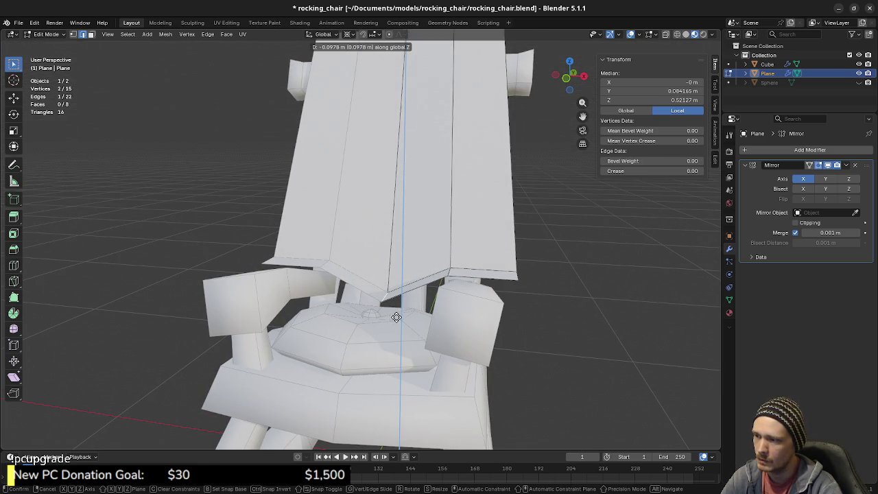
Lower the bottom middle edge, then lower the right bottom edge along Z.
{"action": "left_click", "coordinate": [395, 317]}
{"action": "left_click", "coordinate": [516, 276]}
{"action": "key", "text": "g"}
{"action": "key", "text": "z"}
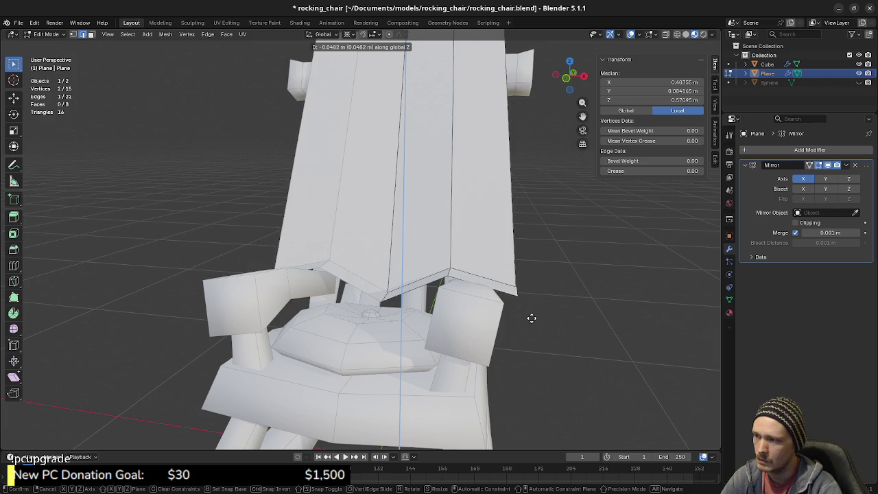
{"action": "left_click", "coordinate": [532, 321]}
Lower another bottom edge and a corner vertex of the cover vertically.
{"action": "middle_click_drag", "start_coordinate": [532, 321], "coordinate": [430, 313]}
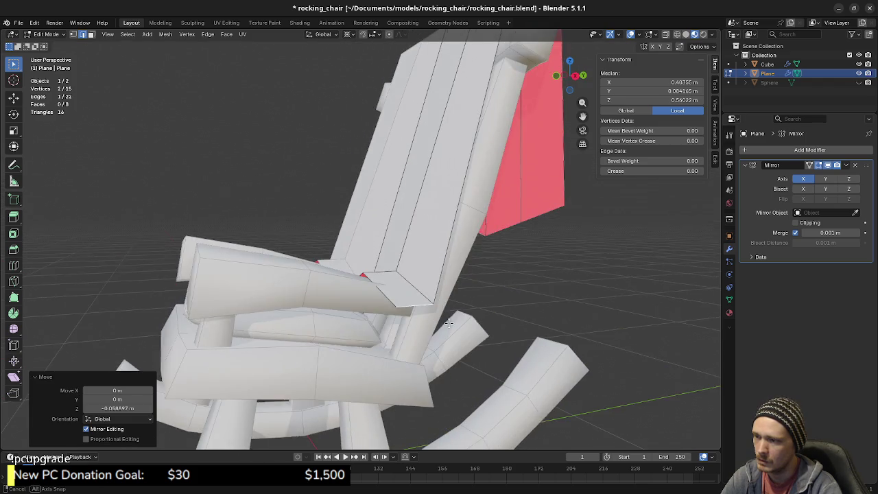
{"action": "key", "text": "g"}
{"action": "key", "text": "z"}
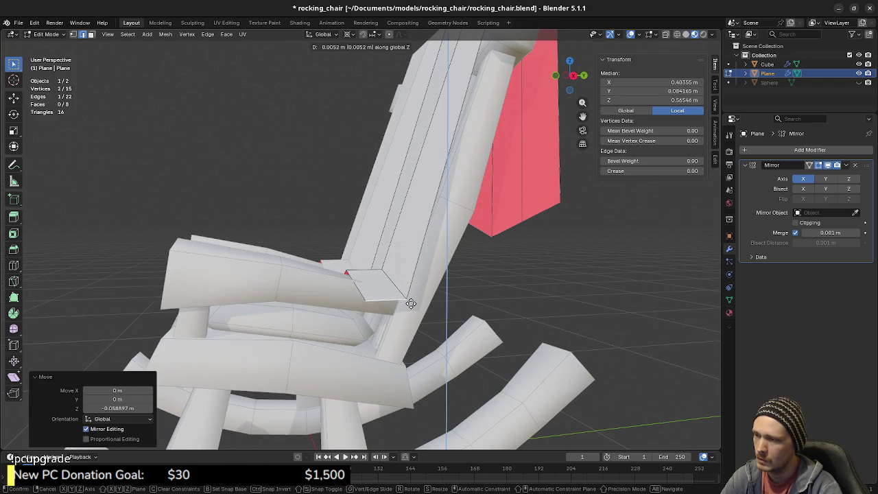
{"action": "left_click", "coordinate": [409, 293]}
{"action": "left_click", "coordinate": [409, 293]}
{"action": "key", "text": "g"}
{"action": "key", "text": "z"}
{"action": "left_click", "coordinate": [429, 304]}
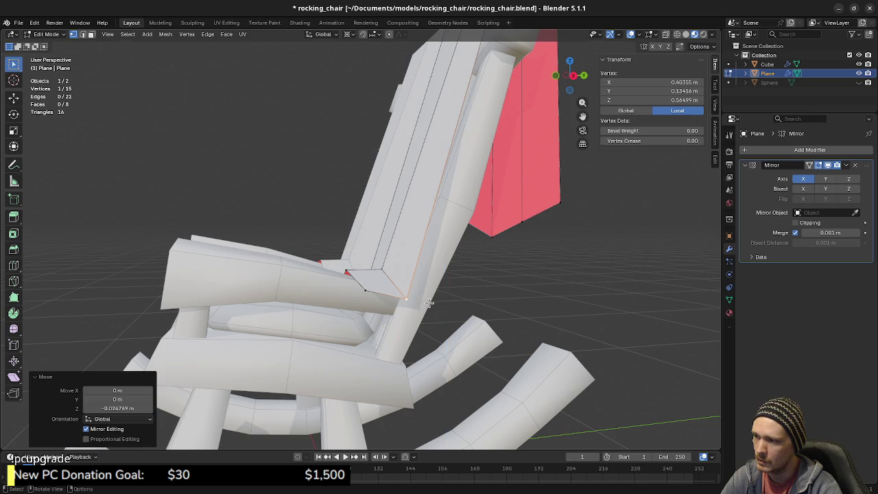
Lower a further bottom edge of the cover along Z.
{"action": "middle_click_drag", "start_coordinate": [428, 304], "coordinate": [413, 275]}
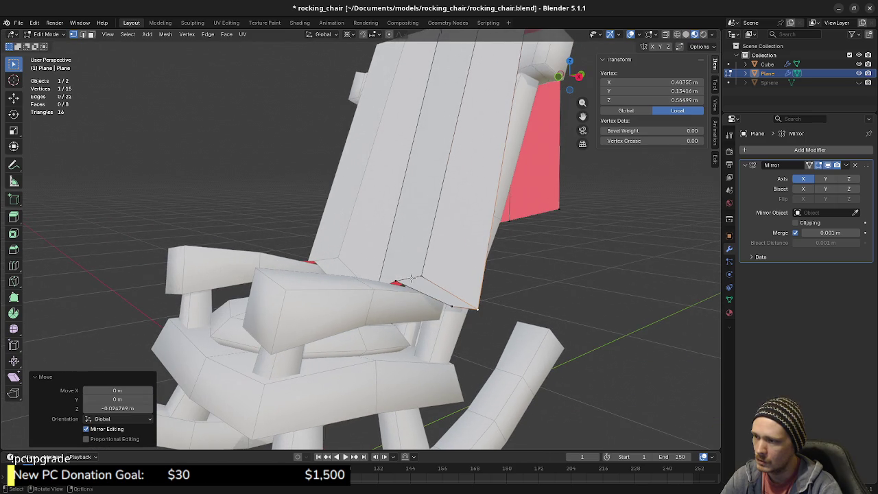
{"action": "left_click", "coordinate": [413, 279]}
{"action": "left_click", "coordinate": [414, 280], "text": "shift"}
{"action": "key", "text": "g"}
{"action": "key", "text": "z"}
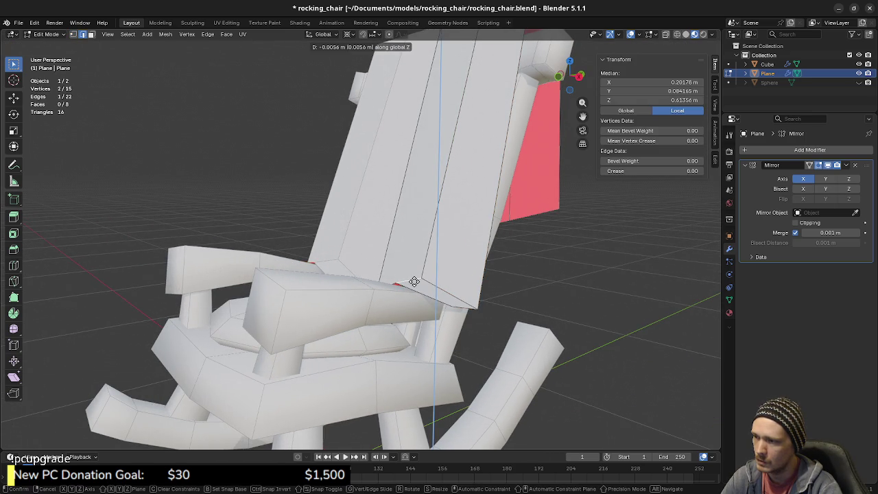
{"action": "left_click", "coordinate": [413, 281]}
Add another lengthwise loop cut across the cover at its default position.
{"action": "mouse_move", "coordinate": [413, 281]}
{"action": "middle_mouse_down"}
{"action": "mouse_move", "coordinate": [493, 293]}
{"action": "mouse_move", "coordinate": [459, 287]}
{"action": "middle_mouse_up"}
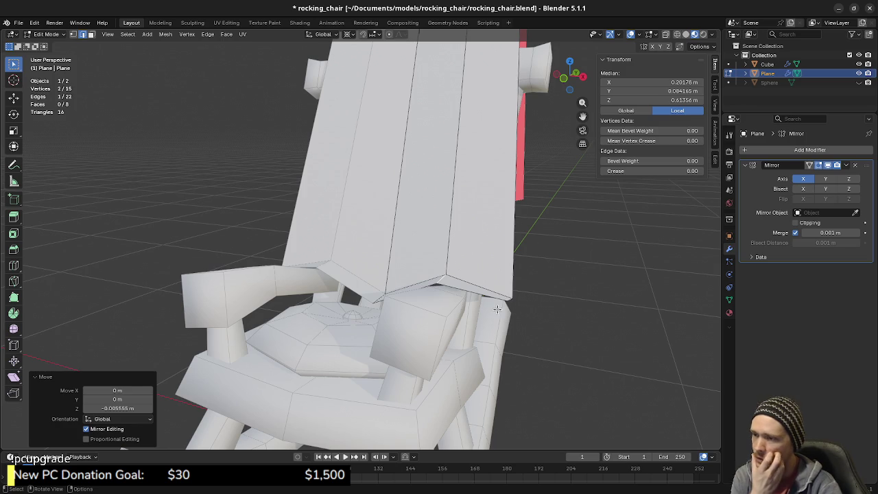
{"action": "middle_click_drag", "start_coordinate": [457, 292], "coordinate": [489, 291]}
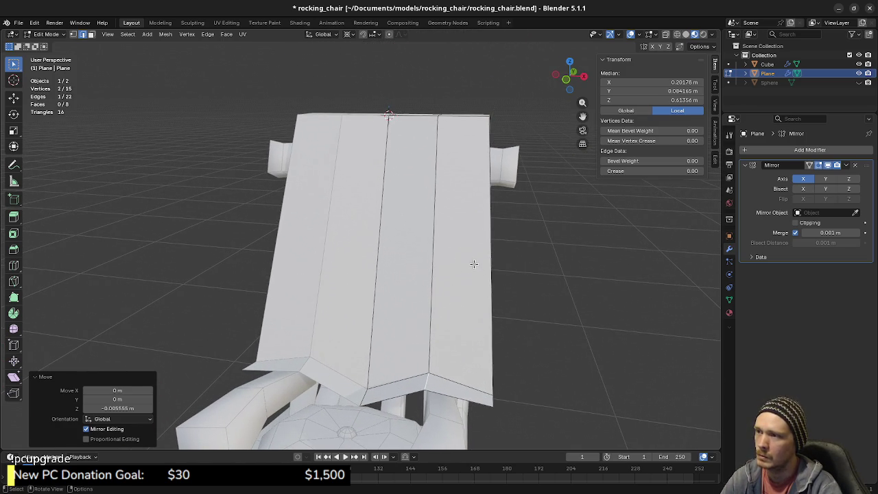
{"action": "mouse_move", "coordinate": [471, 365]}
{"action": "middle_mouse_down"}
{"action": "mouse_move", "coordinate": [495, 327]}
{"action": "mouse_move", "coordinate": [466, 336]}
{"action": "mouse_move", "coordinate": [490, 331]}
{"action": "middle_mouse_up"}
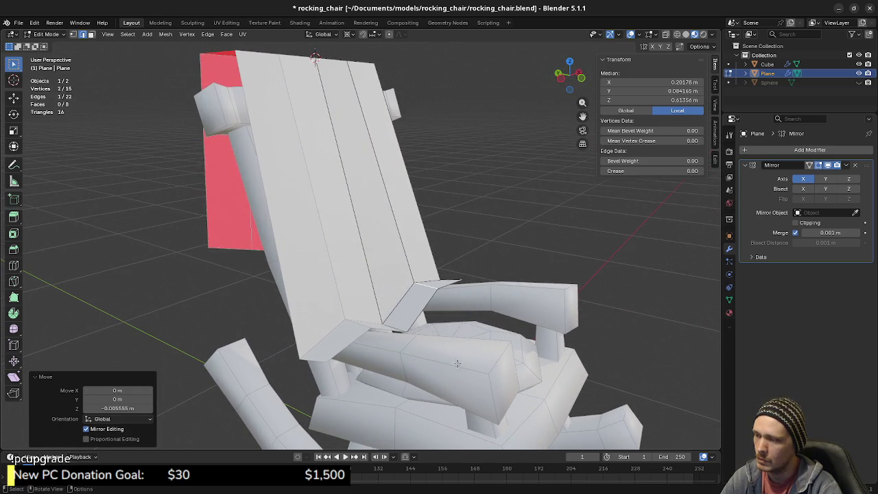
{"action": "mouse_move", "coordinate": [490, 331]}
{"action": "middle_mouse_down"}
{"action": "mouse_move", "coordinate": [391, 371]}
{"action": "mouse_move", "coordinate": [439, 323]}
{"action": "middle_mouse_up"}
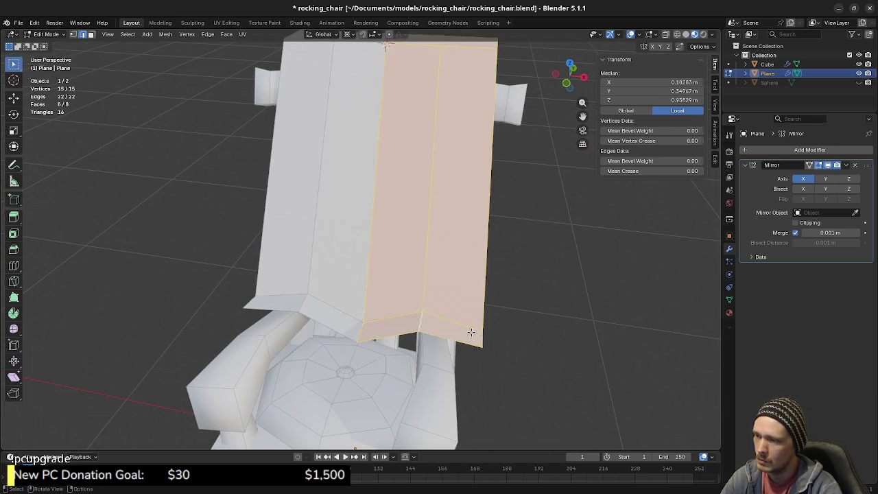
{"action": "key", "text": "ctrl+r"}
{"action": "left_click", "coordinate": [453, 306]}
{"action": "right_click", "coordinate": [454, 306]}
Lower two vertices on the cover's lower edge along Z.
{"action": "middle_click_drag", "start_coordinate": [476, 359], "coordinate": [479, 338]}
{"action": "left_click", "coordinate": [479, 337]}
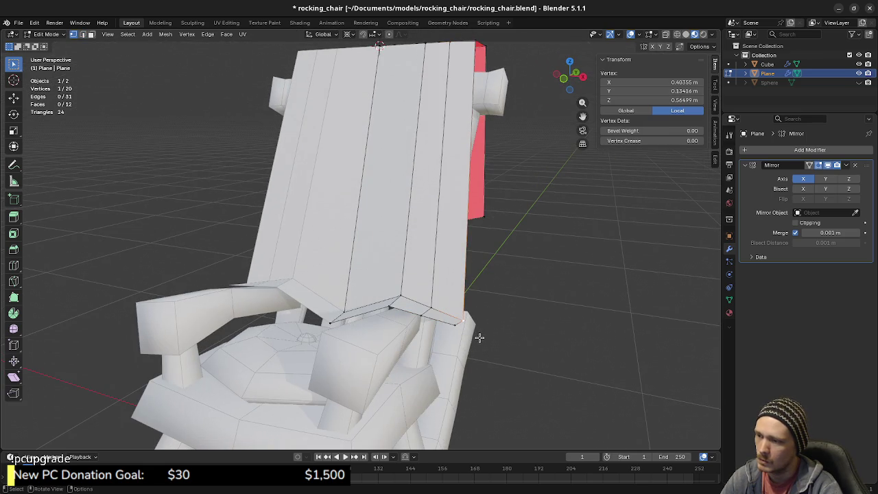
{"action": "left_click", "coordinate": [453, 326], "text": "shift"}
{"action": "key", "text": "g"}
{"action": "key", "text": "z"}
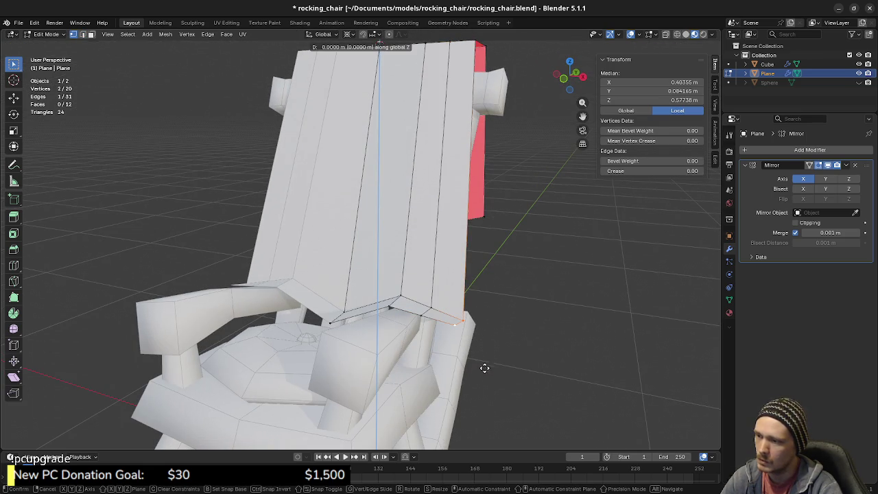
{"action": "left_click", "coordinate": [482, 393]}
Slide a side vertex along its edge and move another lower vertex down in side view.
{"action": "mouse_move", "coordinate": [482, 392]}
{"action": "middle_mouse_down"}
{"action": "mouse_move", "coordinate": [442, 372]}
{"action": "mouse_move", "coordinate": [391, 378]}
{"action": "middle_mouse_up"}
{"action": "left_click", "coordinate": [394, 374]}
{"action": "key", "text": "shift+v"}
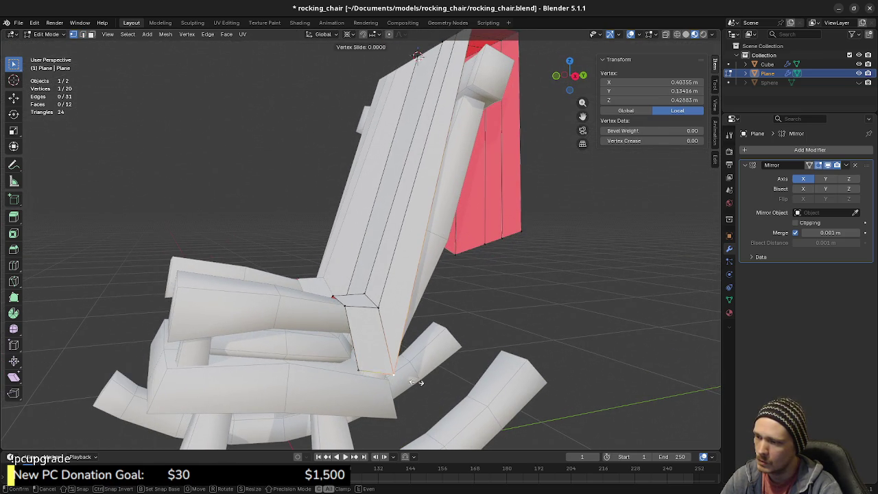
{"action": "left_click", "coordinate": [417, 353]}
{"action": "left_click", "coordinate": [357, 364]}
{"action": "middle_click_drag", "start_coordinate": [358, 364], "coordinate": [382, 380]}
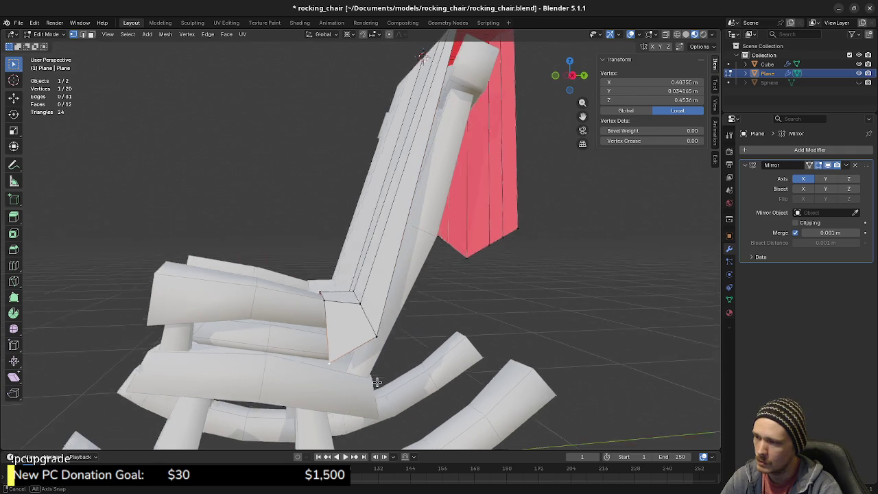
{"action": "key", "text": "KP_3"}
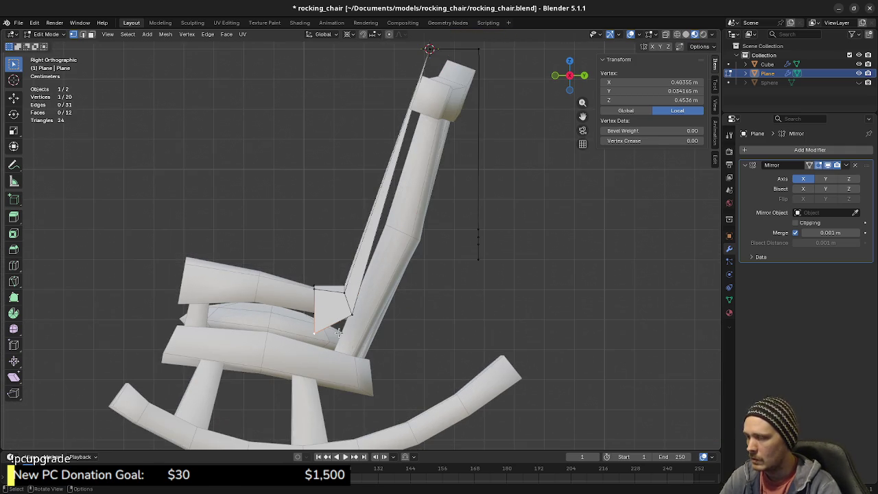
{"action": "key", "text": "g"}
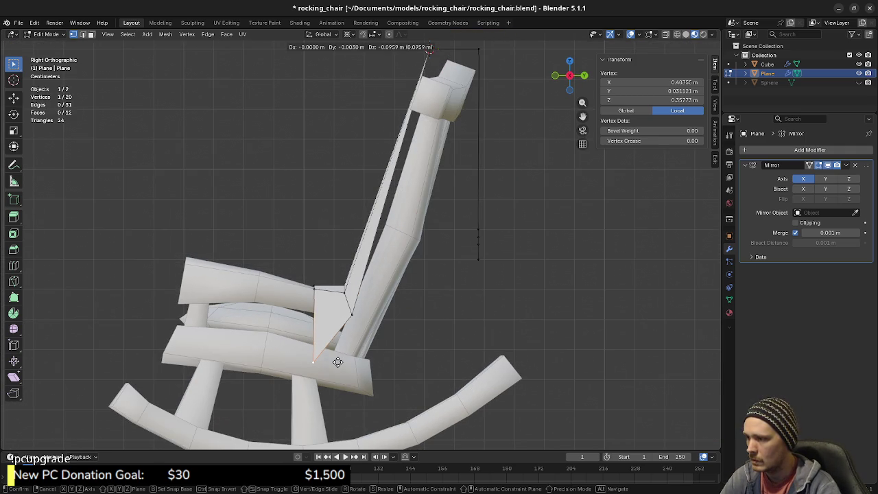
{"action": "left_click", "coordinate": [337, 362]}
{"action": "mouse_move", "coordinate": [337, 362]}
{"action": "middle_mouse_down"}
{"action": "mouse_move", "coordinate": [367, 374]}
{"action": "mouse_move", "coordinate": [447, 368]}
{"action": "mouse_move", "coordinate": [537, 339]}
{"action": "mouse_move", "coordinate": [429, 341]}
{"action": "mouse_move", "coordinate": [449, 370]}
{"action": "middle_mouse_up"}
Select the cover's diagonal side edge and switch to front orthographic view.
{"action": "left_click", "coordinate": [442, 336]}
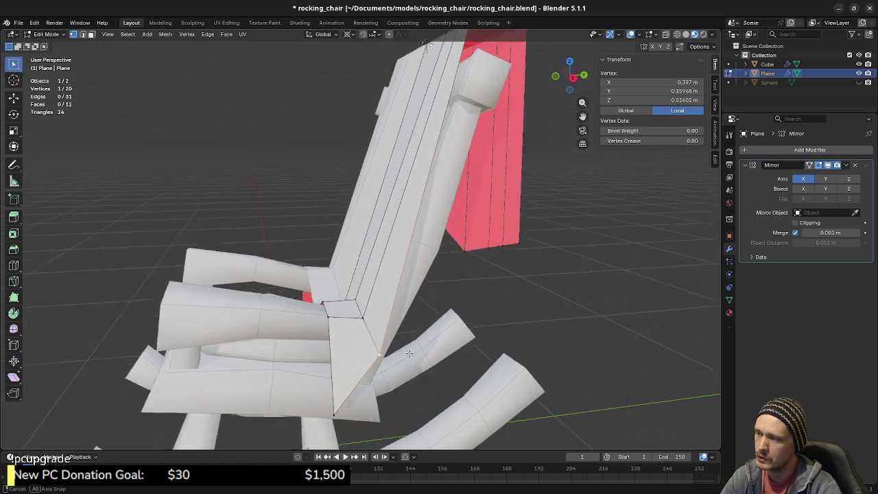
{"action": "mouse_move", "coordinate": [449, 370]}
{"action": "middle_mouse_down"}
{"action": "mouse_move", "coordinate": [448, 377]}
{"action": "mouse_move", "coordinate": [398, 352]}
{"action": "middle_mouse_up"}
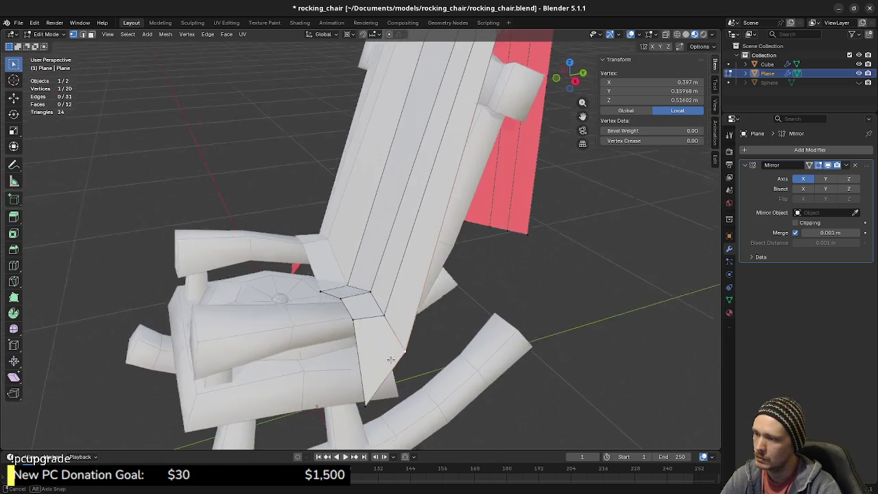
{"action": "left_click", "coordinate": [406, 374]}
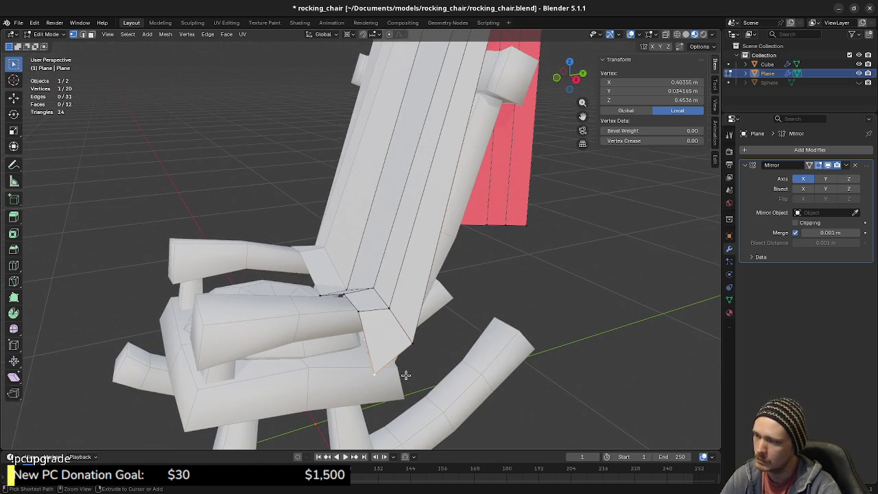
{"action": "middle_click_drag", "start_coordinate": [387, 379], "coordinate": [376, 355]}
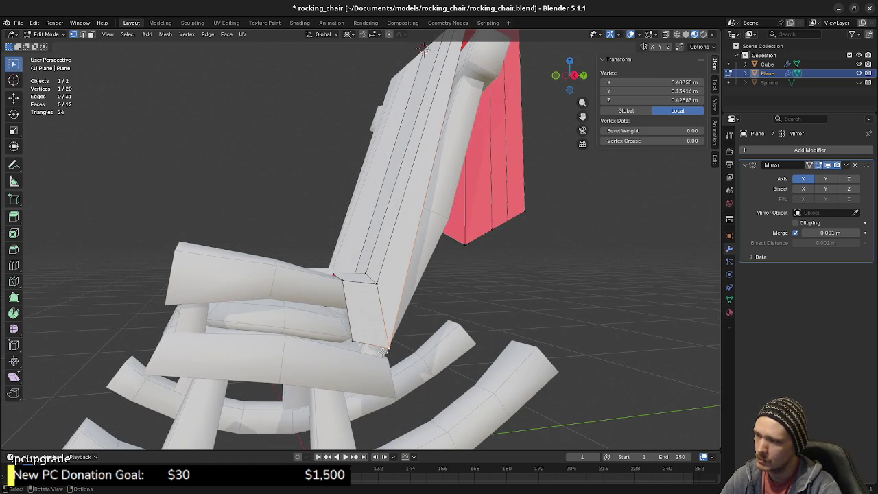
{"action": "key", "text": "alt+a"}
{"action": "mouse_move", "coordinate": [382, 352]}
{"action": "middle_mouse_down"}
{"action": "mouse_move", "coordinate": [441, 360]}
{"action": "mouse_move", "coordinate": [447, 343]}
{"action": "middle_mouse_up"}
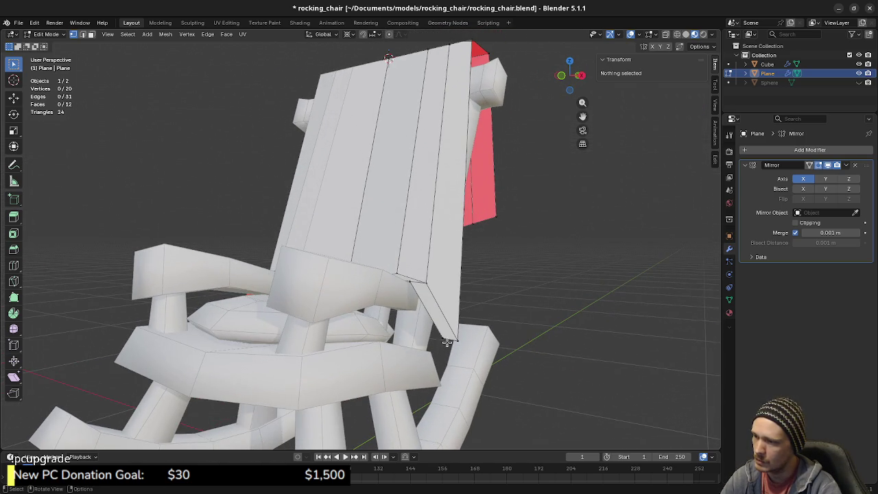
{"action": "left_click", "coordinate": [431, 329]}
{"action": "key", "text": "KP_1"}
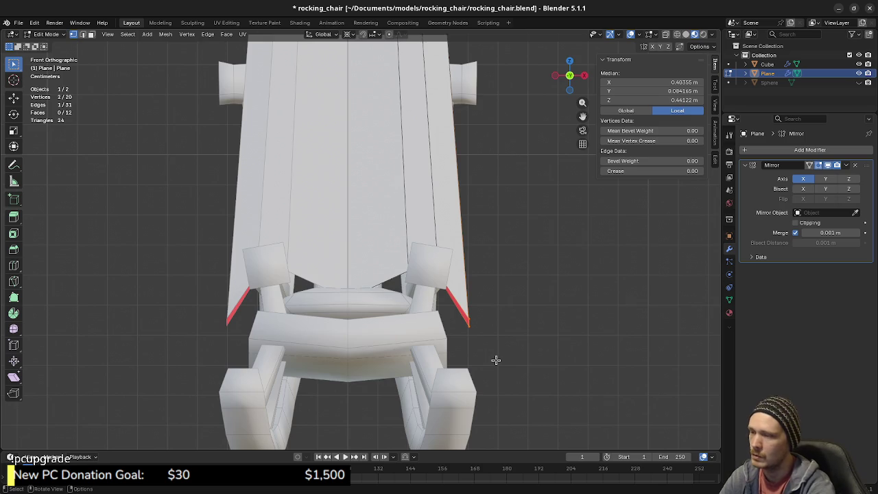
Pull the diagonal side edges inward along X toward the chair frame.
{"action": "key", "text": "g"}
{"action": "key", "text": "x"}
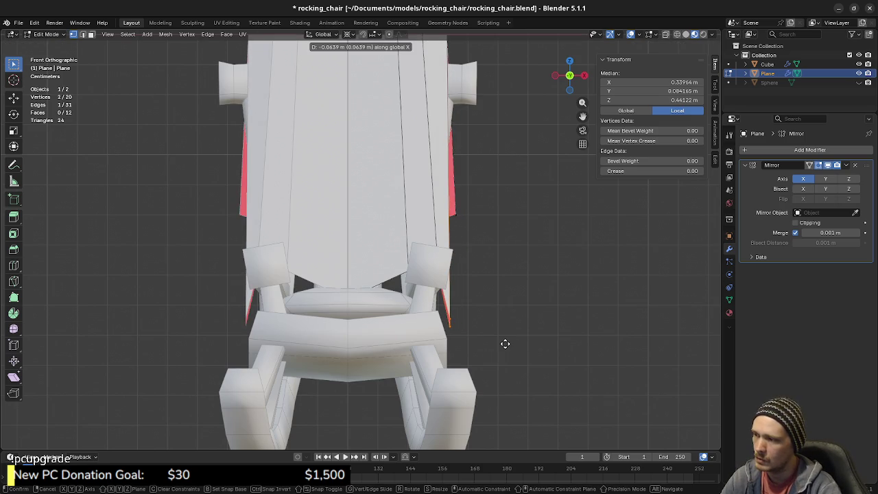
{"action": "left_click", "coordinate": [505, 344]}
{"action": "mouse_move", "coordinate": [509, 320]}
{"action": "middle_mouse_down"}
{"action": "mouse_move", "coordinate": [421, 333]}
{"action": "mouse_move", "coordinate": [444, 339]}
{"action": "mouse_move", "coordinate": [406, 365]}
{"action": "mouse_move", "coordinate": [476, 336]}
{"action": "mouse_move", "coordinate": [551, 332]}
{"action": "mouse_move", "coordinate": [447, 336]}
{"action": "mouse_move", "coordinate": [422, 346]}
{"action": "mouse_move", "coordinate": [427, 355]}
{"action": "mouse_move", "coordinate": [524, 353]}
{"action": "mouse_move", "coordinate": [403, 343]}
{"action": "middle_mouse_up"}
{"action": "left_click", "coordinate": [439, 336]}
Slide the flap's bottom vertex higher along its edge and add another lengthwise loop cut.
{"action": "left_click", "coordinate": [416, 339]}
{"action": "key", "text": "shift+v"}
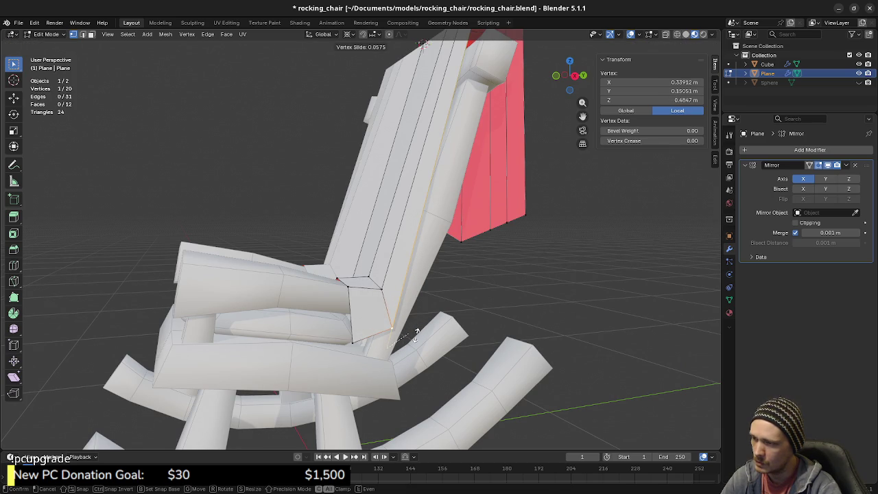
{"action": "left_click", "coordinate": [417, 332]}
{"action": "middle_click_drag", "start_coordinate": [416, 332], "coordinate": [394, 340]}
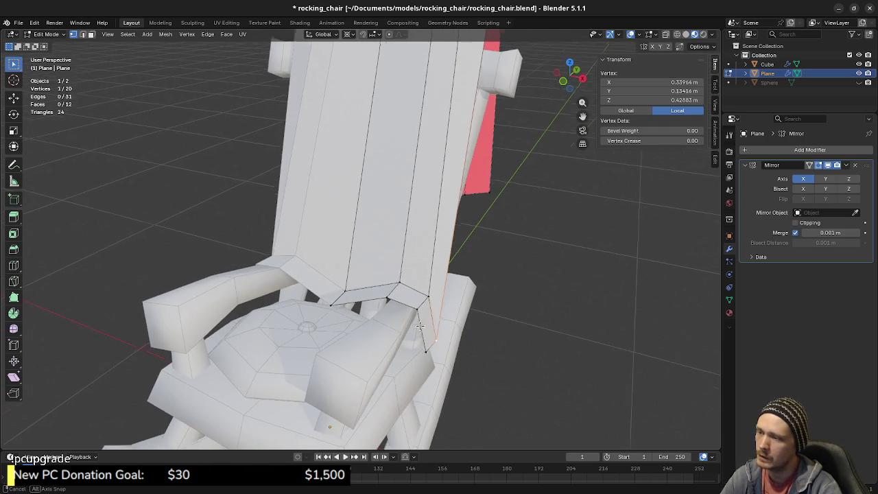
{"action": "middle_click_drag", "start_coordinate": [423, 327], "coordinate": [453, 327]}
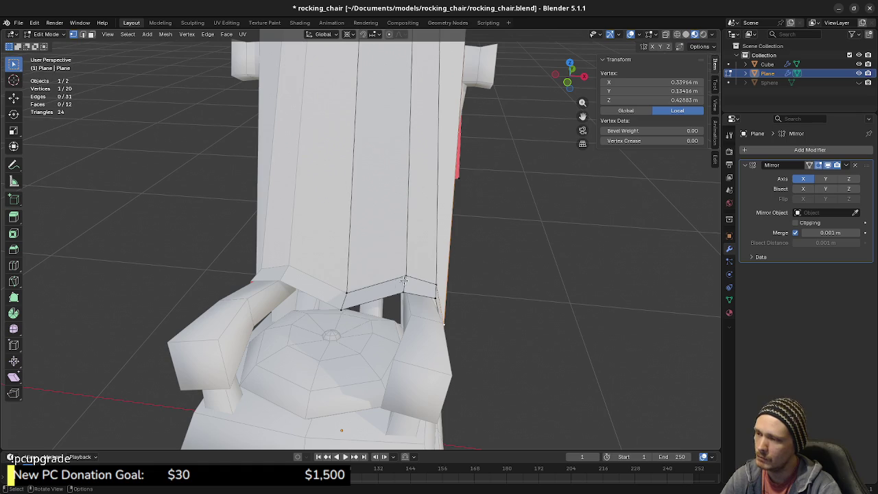
{"action": "mouse_move", "coordinate": [412, 317]}
{"action": "middle_mouse_down"}
{"action": "mouse_move", "coordinate": [294, 302]}
{"action": "mouse_move", "coordinate": [356, 323]}
{"action": "middle_mouse_up"}
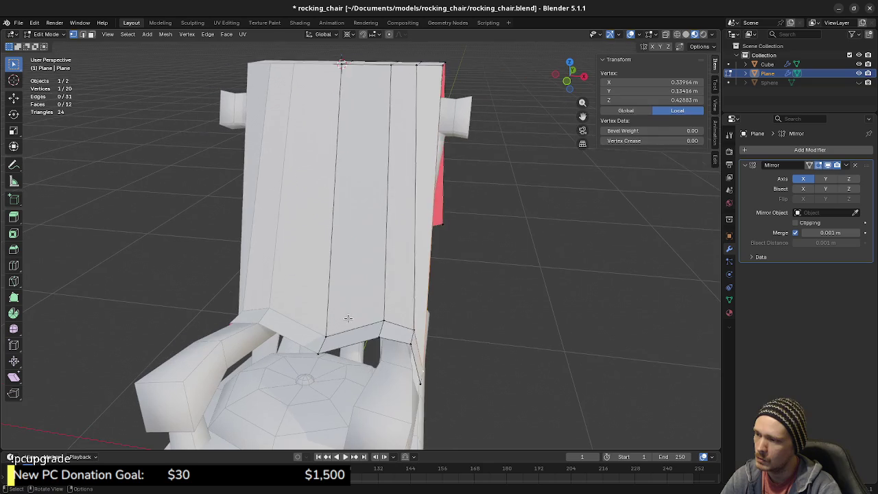
{"action": "key", "text": "ctrl+r"}
{"action": "left_click", "coordinate": [356, 323]}
Keep the new loop unslid and lower a bottom edge of the cover along Z.
{"action": "right_click", "coordinate": [356, 323]}
{"action": "key", "text": "alt+a"}
{"action": "mouse_move", "coordinate": [356, 323]}
{"action": "middle_mouse_down"}
{"action": "mouse_move", "coordinate": [355, 343]}
{"action": "mouse_move", "coordinate": [372, 353]}
{"action": "mouse_move", "coordinate": [341, 351]}
{"action": "middle_mouse_up"}
{"action": "left_click", "coordinate": [363, 338]}
{"action": "key", "text": "g"}
{"action": "key", "text": "z"}
{"action": "left_click", "coordinate": [370, 349]}
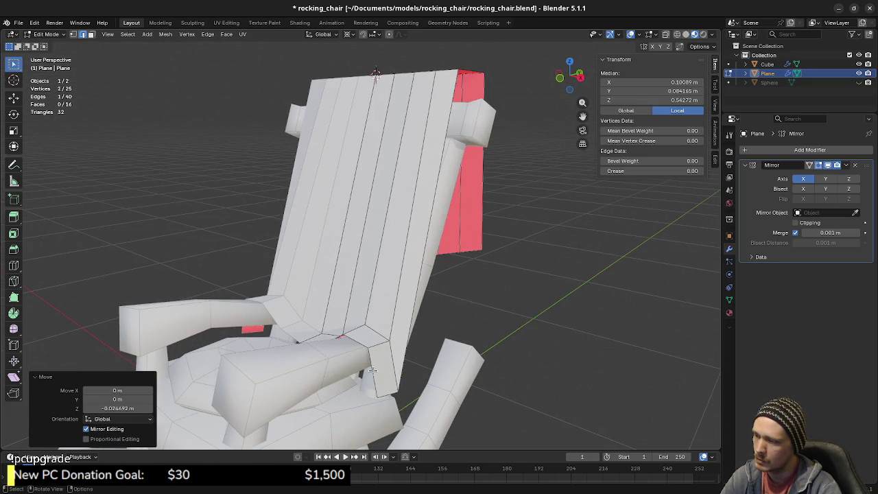
In Right view, shift the cover's bottom edge loop about 0.07 m along Y.
{"action": "mouse_move", "coordinate": [372, 371]}
{"action": "middle_mouse_down"}
{"action": "mouse_move", "coordinate": [338, 340]}
{"action": "mouse_move", "coordinate": [401, 377]}
{"action": "middle_mouse_up"}
{"action": "left_click", "coordinate": [337, 340], "text": "alt"}
{"action": "key", "text": "KP_3"}
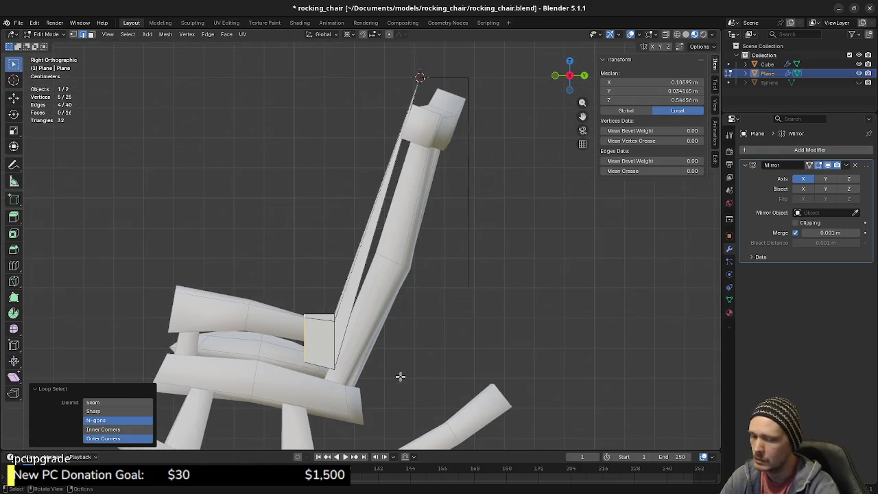
{"action": "key", "text": "g"}
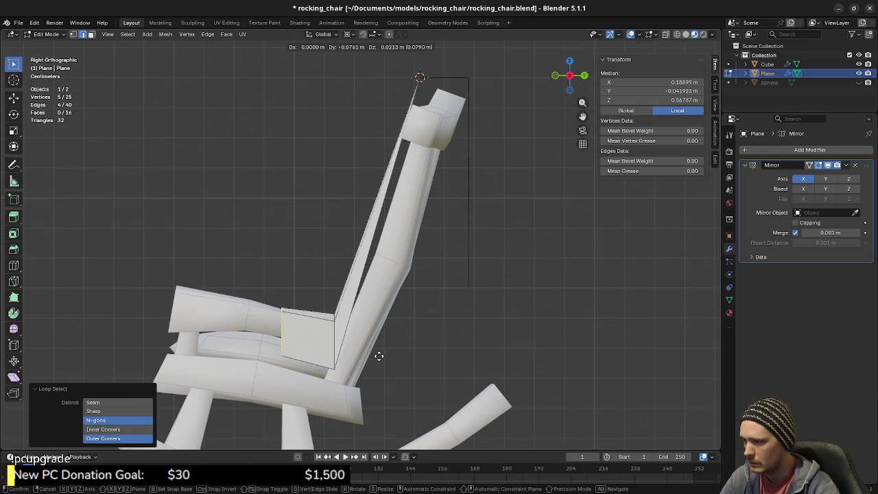
{"action": "left_click", "coordinate": [380, 356]}
{"action": "mouse_move", "coordinate": [381, 356]}
{"action": "middle_mouse_down"}
{"action": "mouse_move", "coordinate": [492, 363]}
{"action": "mouse_move", "coordinate": [481, 378]}
{"action": "mouse_move", "coordinate": [284, 372]}
{"action": "middle_mouse_up"}
{"action": "key", "text": "1"}
{"action": "left_click", "coordinate": [371, 376]}
Slide the lower corner vertex along its edge, undoing the second slide.
{"action": "key", "text": "g"}
{"action": "key", "text": "g"}
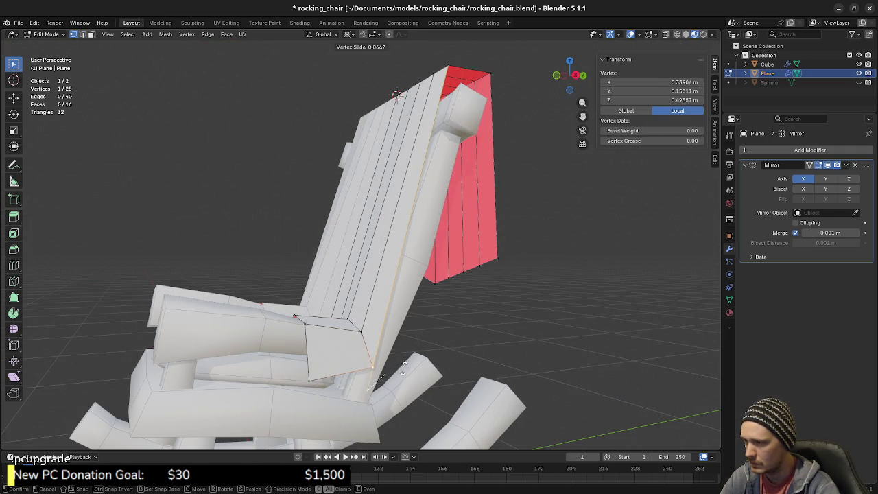
{"action": "left_click", "coordinate": [406, 362]}
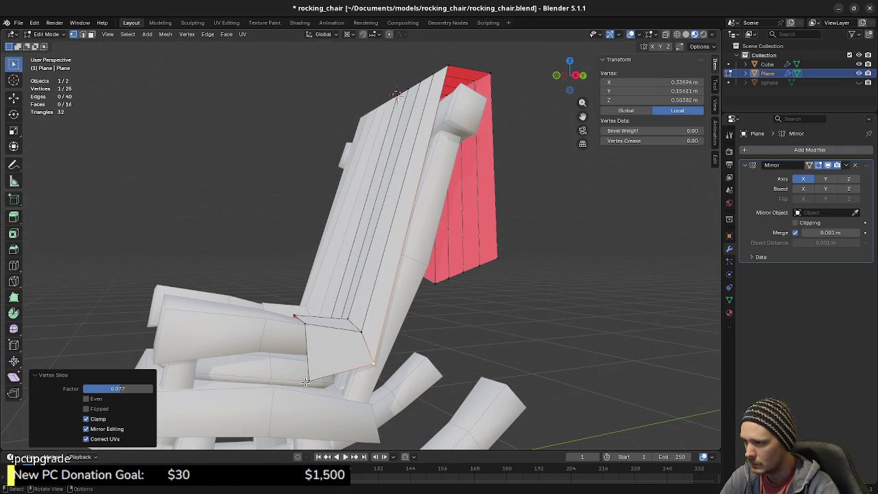
{"action": "key", "text": "g"}
{"action": "key", "text": "g"}
{"action": "left_click", "coordinate": [346, 386]}
{"action": "mouse_move", "coordinate": [347, 386]}
{"action": "middle_mouse_down"}
{"action": "mouse_move", "coordinate": [400, 404]}
{"action": "mouse_move", "coordinate": [437, 393]}
{"action": "mouse_move", "coordinate": [358, 379]}
{"action": "middle_mouse_up"}
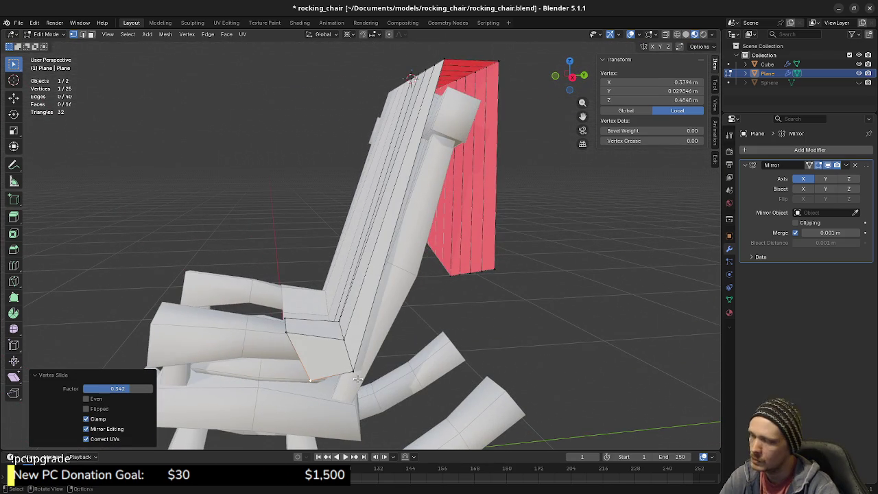
{"action": "key", "text": "ctrl+z"}
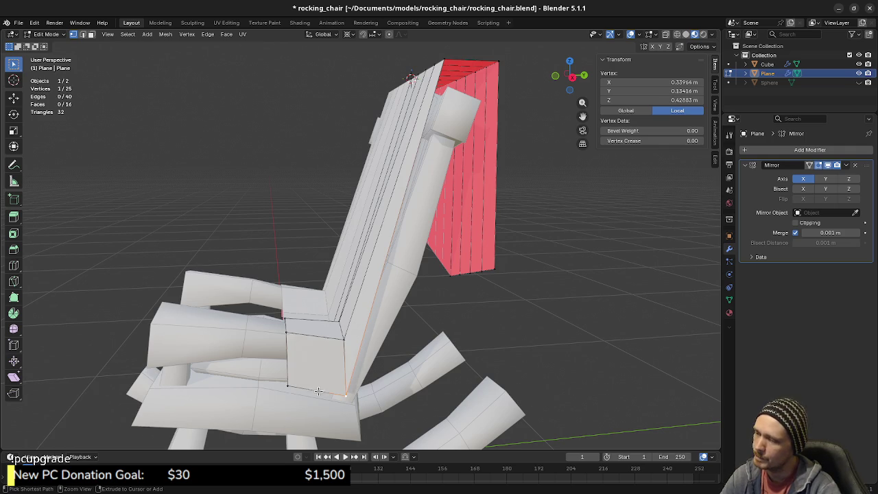
Lower the side flap's corner vertex along Z.
{"action": "middle_click_drag", "start_coordinate": [306, 361], "coordinate": [352, 354]}
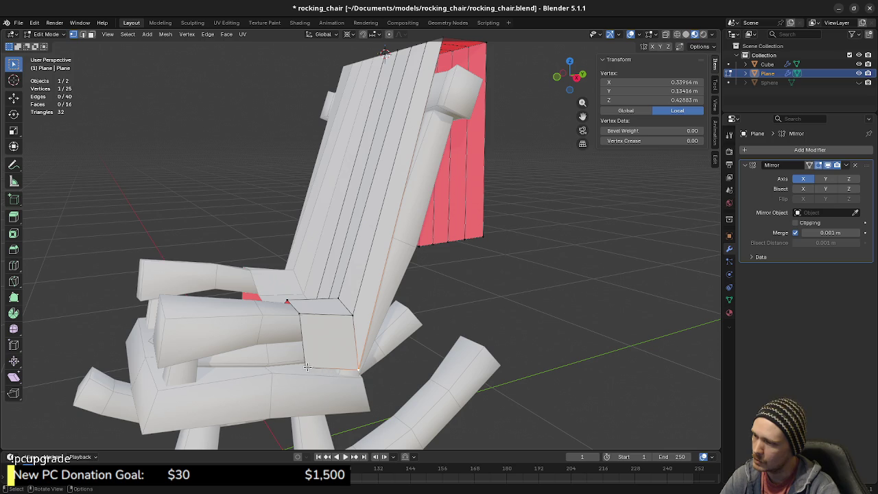
{"action": "middle_click_drag", "start_coordinate": [327, 375], "coordinate": [323, 365]}
{"action": "key", "text": "g"}
{"action": "key", "text": "z"}
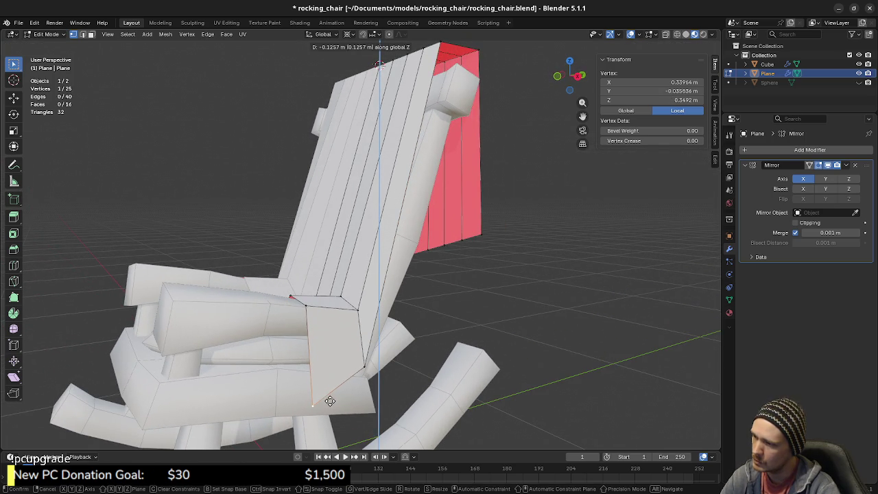
{"action": "left_click", "coordinate": [330, 400]}
Vertex-slide another side flap vertex along its edge.
{"action": "mouse_move", "coordinate": [330, 401]}
{"action": "middle_mouse_down"}
{"action": "mouse_move", "coordinate": [298, 379]}
{"action": "mouse_move", "coordinate": [342, 383]}
{"action": "middle_mouse_up"}
{"action": "left_click", "coordinate": [352, 362]}
{"action": "key", "text": "shift+v"}
{"action": "left_click", "coordinate": [376, 382]}
{"action": "middle_click_drag", "start_coordinate": [377, 382], "coordinate": [376, 383]}
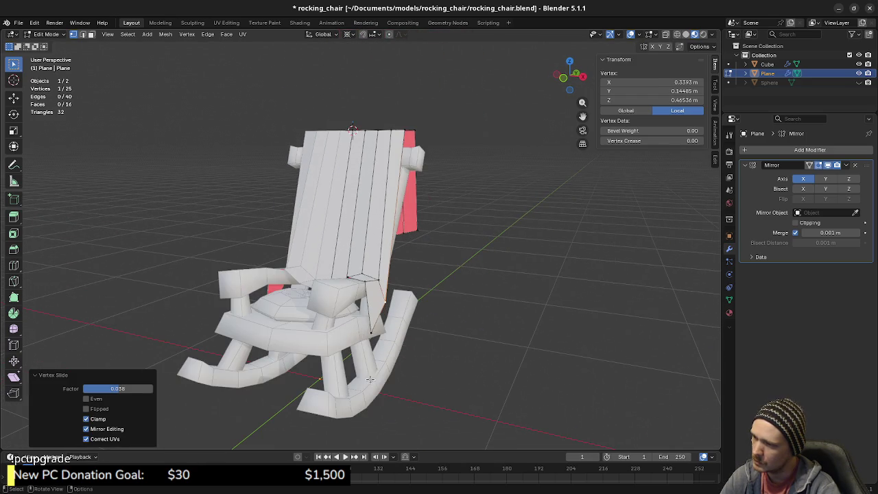
{"action": "mouse_move", "coordinate": [370, 330]}
{"action": "middle_mouse_down"}
{"action": "mouse_move", "coordinate": [397, 340]}
{"action": "mouse_move", "coordinate": [343, 353]}
{"action": "mouse_move", "coordinate": [330, 329]}
{"action": "middle_mouse_up"}
{"action": "scroll", "coordinate": [343, 352], "scroll_direction": "up", "scroll_amount": 3}
{"action": "scroll", "coordinate": [343, 353], "scroll_direction": "up", "scroll_amount": 1}
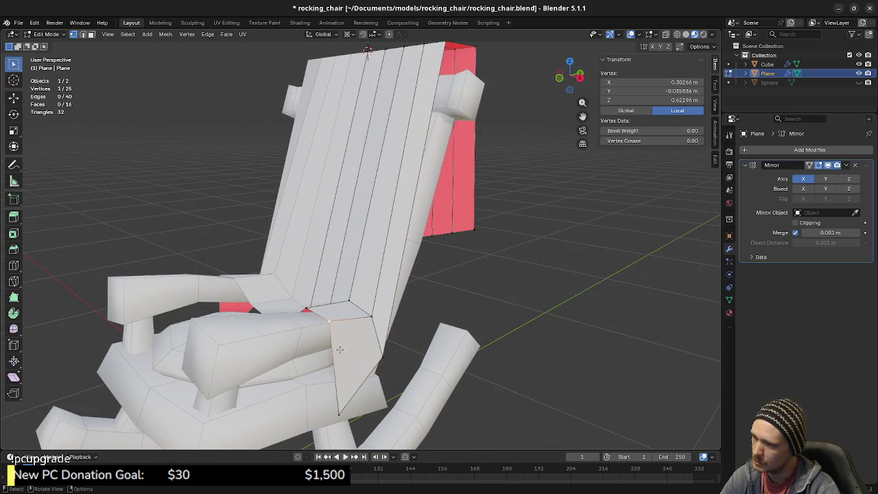
Nudge a flap vertex near the seat sideways on X and slightly along Z, then deselect.
{"action": "left_click", "coordinate": [354, 356]}
{"action": "middle_click_drag", "start_coordinate": [354, 356], "coordinate": [379, 361]}
{"action": "key", "text": "g"}
{"action": "key", "text": "x"}
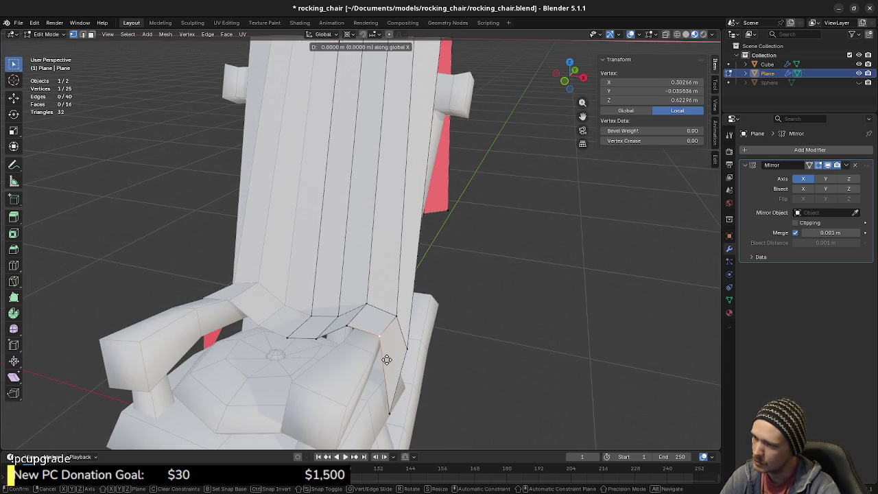
{"action": "left_click", "coordinate": [391, 360]}
{"action": "mouse_move", "coordinate": [391, 361]}
{"action": "middle_mouse_down"}
{"action": "mouse_move", "coordinate": [377, 374]}
{"action": "mouse_move", "coordinate": [399, 373]}
{"action": "mouse_move", "coordinate": [335, 344]}
{"action": "mouse_move", "coordinate": [351, 372]}
{"action": "middle_mouse_up"}
{"action": "key", "text": "g"}
{"action": "key", "text": "z"}
{"action": "left_click", "coordinate": [389, 366]}
{"action": "left_click", "coordinate": [399, 372]}
Zoom out and orbit to review the tapered flap on the whole chair.
{"action": "mouse_move", "coordinate": [355, 341]}
{"action": "middle_mouse_down"}
{"action": "mouse_move", "coordinate": [348, 303]}
{"action": "mouse_move", "coordinate": [319, 315]}
{"action": "mouse_move", "coordinate": [328, 303]}
{"action": "mouse_move", "coordinate": [327, 314]}
{"action": "middle_mouse_up"}
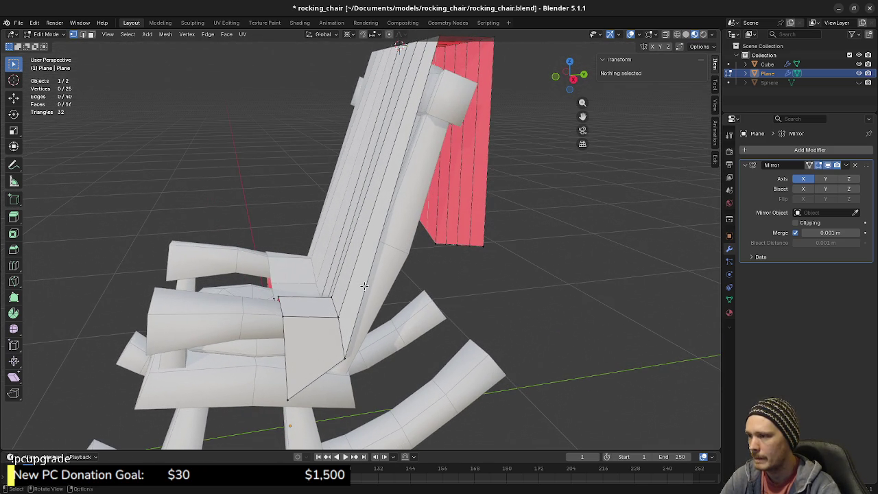
{"action": "scroll", "coordinate": [364, 286], "scroll_direction": "down", "scroll_amount": 3}
{"action": "middle_click_drag", "start_coordinate": [365, 286], "coordinate": [352, 258]}
{"action": "middle_click_drag", "start_coordinate": [391, 273], "coordinate": [351, 279]}
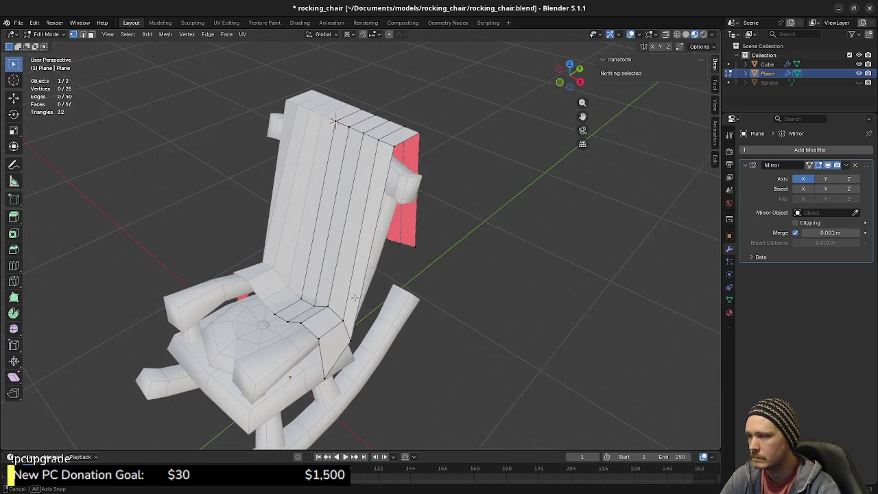
{"action": "key", "text": "ctrl+r"}
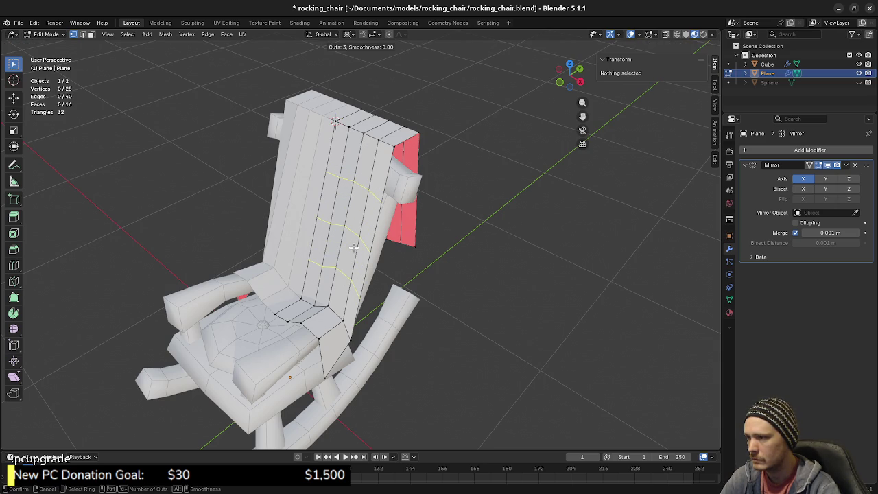
{"action": "left_click", "coordinate": [353, 248]}
{"action": "right_click", "coordinate": [353, 248]}
{"action": "left_click", "coordinate": [430, 286]}
{"action": "middle_click_drag", "start_coordinate": [429, 286], "coordinate": [315, 262]}
{"action": "key", "text": "ctrl+r"}
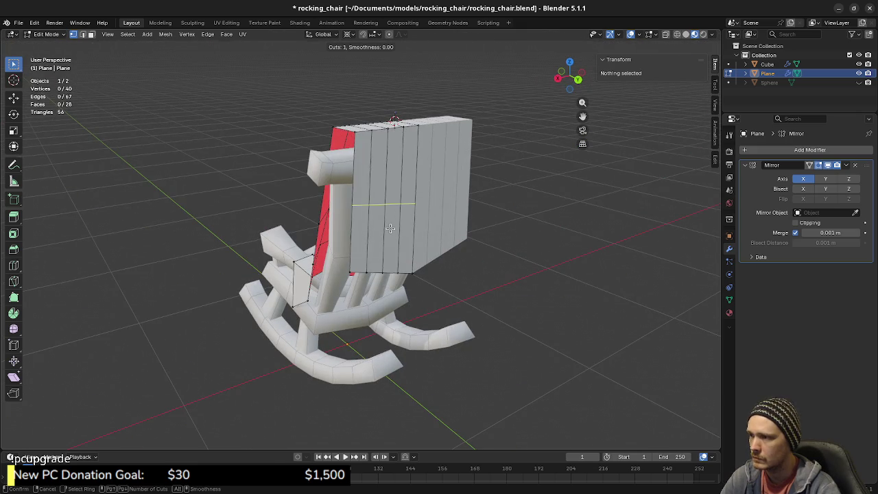
{"action": "left_click", "coordinate": [391, 228]}
{"action": "right_click", "coordinate": [390, 229]}
{"action": "left_click", "coordinate": [439, 288]}
{"action": "middle_click_drag", "start_coordinate": [439, 288], "coordinate": [376, 278]}
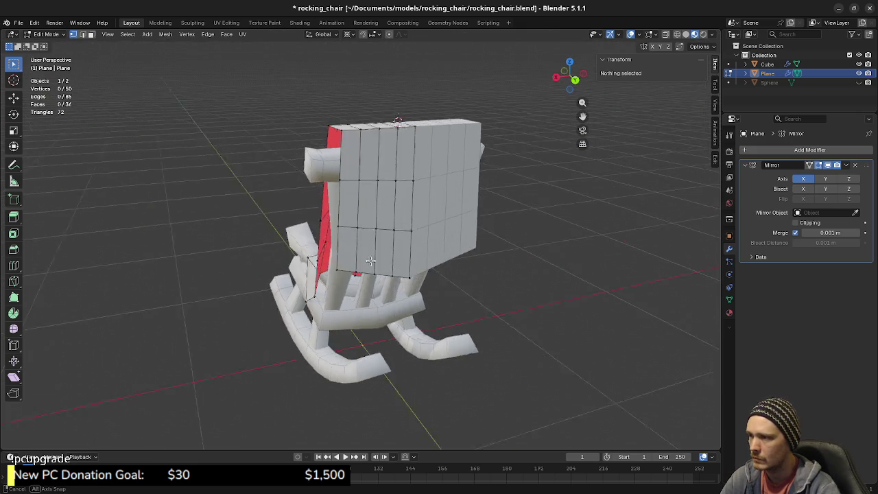
{"action": "left_click", "coordinate": [384, 278]}
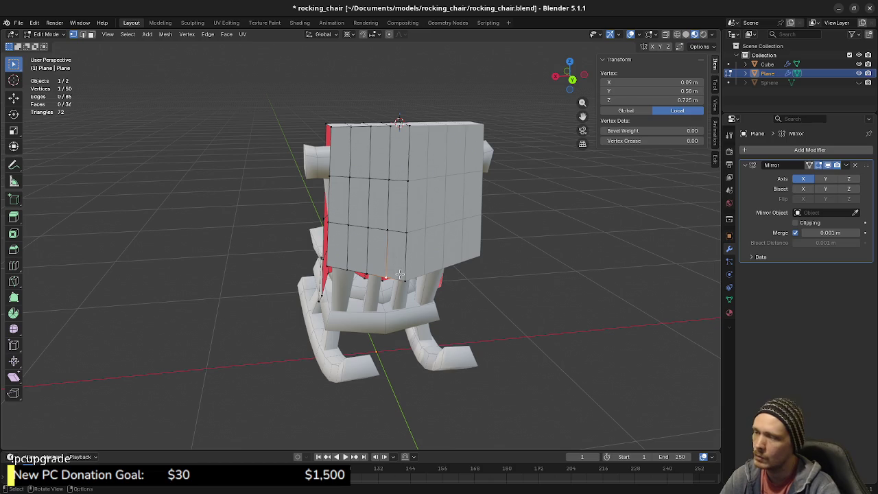
{"action": "key", "text": "ctrl+z"}
{"action": "key", "text": "ctrl+z"}
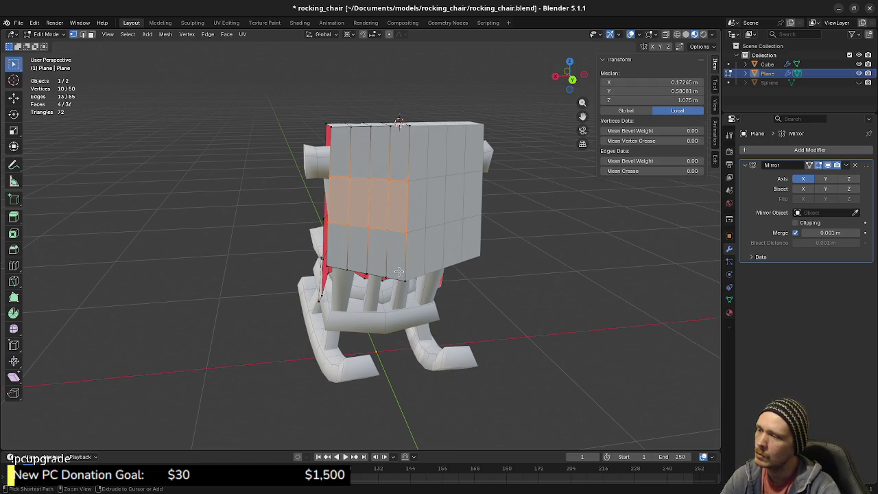
{"action": "key", "text": "ctrl+z"}
{"action": "mouse_move", "coordinate": [360, 278]}
{"action": "middle_mouse_down"}
{"action": "mouse_move", "coordinate": [485, 289]}
{"action": "mouse_move", "coordinate": [428, 283]}
{"action": "middle_mouse_up"}
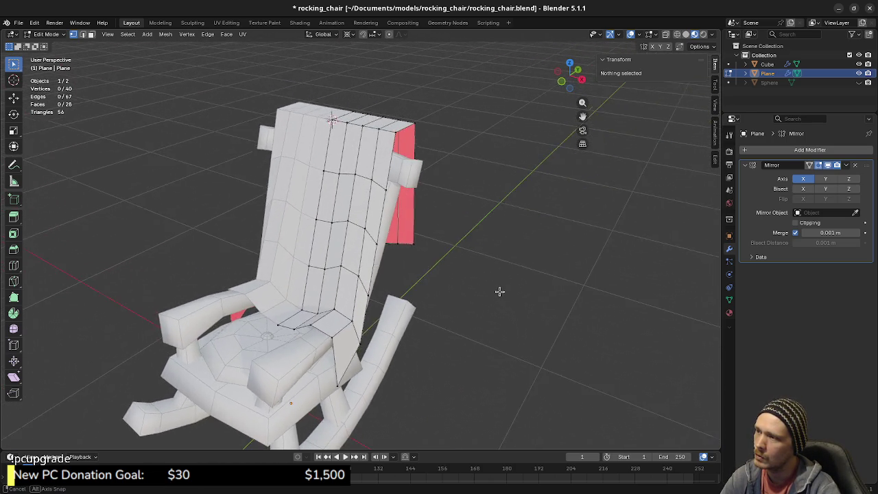
{"action": "key", "text": "ctrl+z"}
{"action": "key", "text": "ctrl+z"}
{"action": "key", "text": "ctrl+z"}
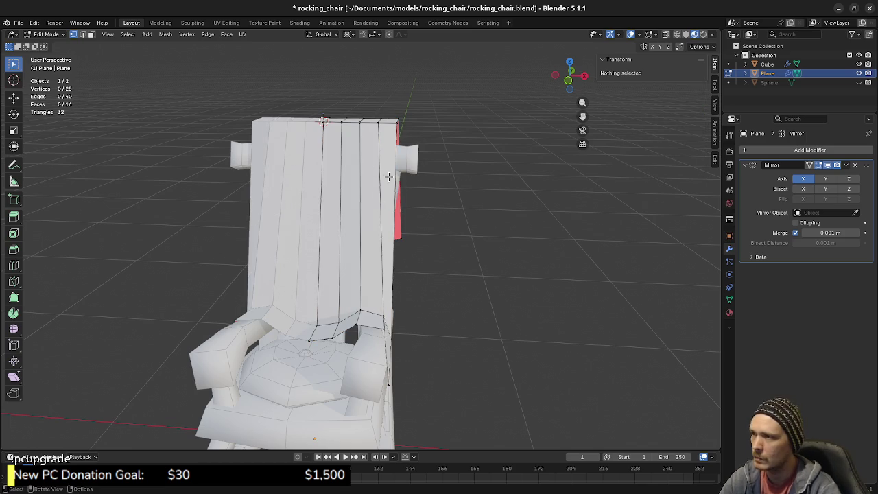
In front orthographic X-ray view, set the height of the top-centre vertex of the backrest cover.
{"action": "key", "text": "KP_1"}
{"action": "key", "text": "alt+z"}
{"action": "scroll", "coordinate": [385, 170], "scroll_direction": "up", "scroll_amount": 5}
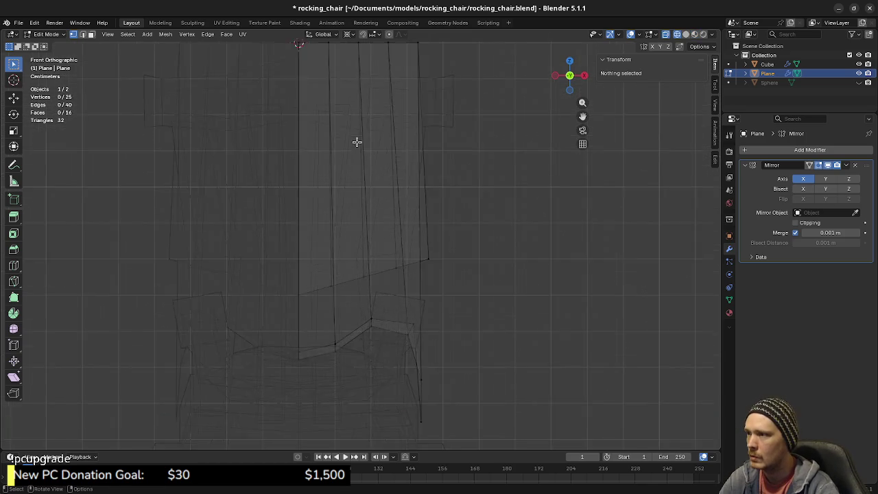
{"action": "scroll", "coordinate": [329, 176], "scroll_direction": "up", "scroll_amount": 5, "text": "shift"}
{"action": "left_click_drag", "start_coordinate": [293, 180], "coordinate": [334, 232]}
{"action": "key", "text": "g"}
{"action": "key", "text": "z"}
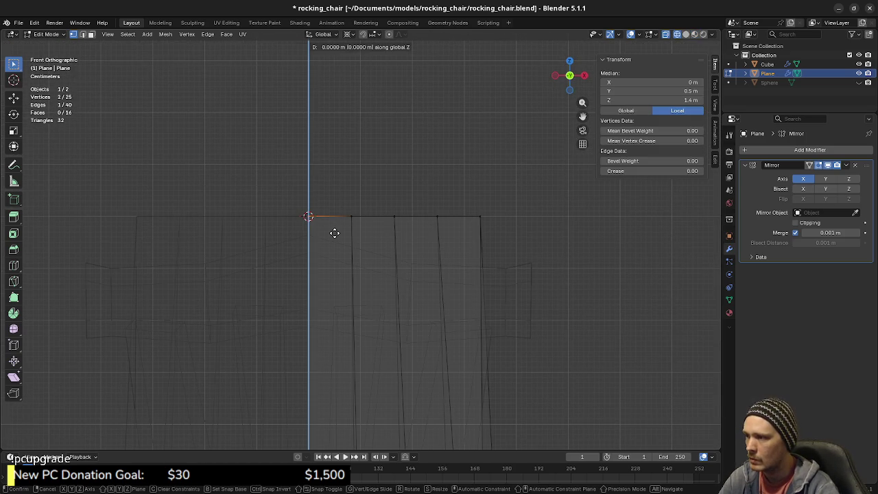
{"action": "left_click", "coordinate": [339, 247]}
Lower the next two top vertices outward from the centre along Z, each progressively lower.
{"action": "left_click_drag", "start_coordinate": [340, 182], "coordinate": [366, 236]}
{"action": "key", "text": "g"}
{"action": "key", "text": "z"}
{"action": "left_click", "coordinate": [364, 259]}
{"action": "left_click_drag", "start_coordinate": [381, 196], "coordinate": [401, 233]}
{"action": "key", "text": "g"}
{"action": "key", "text": "z"}
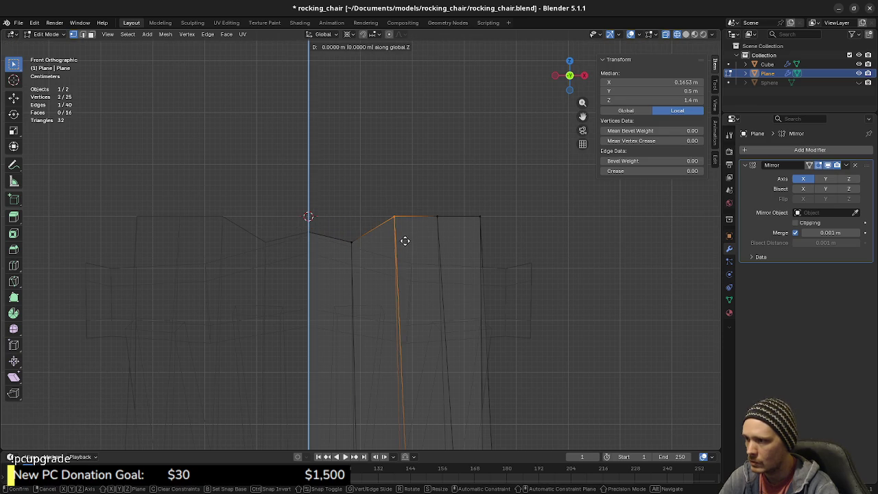
{"action": "left_click", "coordinate": [400, 279]}
Lower the last two top vertices, the outermost by 0.09 m, then check the peaked edge.
{"action": "left_click_drag", "start_coordinate": [421, 201], "coordinate": [441, 235]}
{"action": "key", "text": "g"}
{"action": "key", "text": "z"}
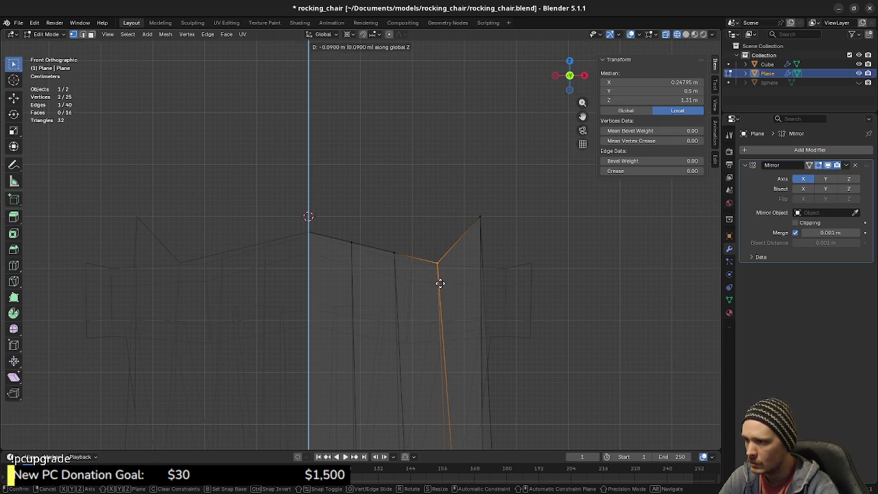
{"action": "left_click", "coordinate": [442, 280]}
{"action": "left_click_drag", "start_coordinate": [468, 190], "coordinate": [500, 259]}
{"action": "key", "text": "g"}
{"action": "key", "text": "z"}
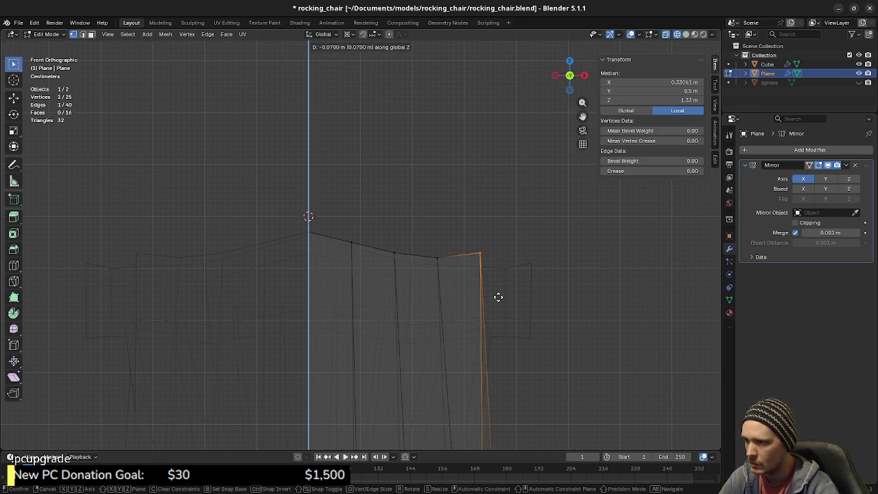
{"action": "left_click", "coordinate": [499, 305]}
{"action": "key", "text": "z"}
{"action": "mouse_move", "coordinate": [501, 389]}
{"action": "middle_mouse_down"}
{"action": "mouse_move", "coordinate": [415, 323]}
{"action": "mouse_move", "coordinate": [427, 317]}
{"action": "middle_mouse_up"}
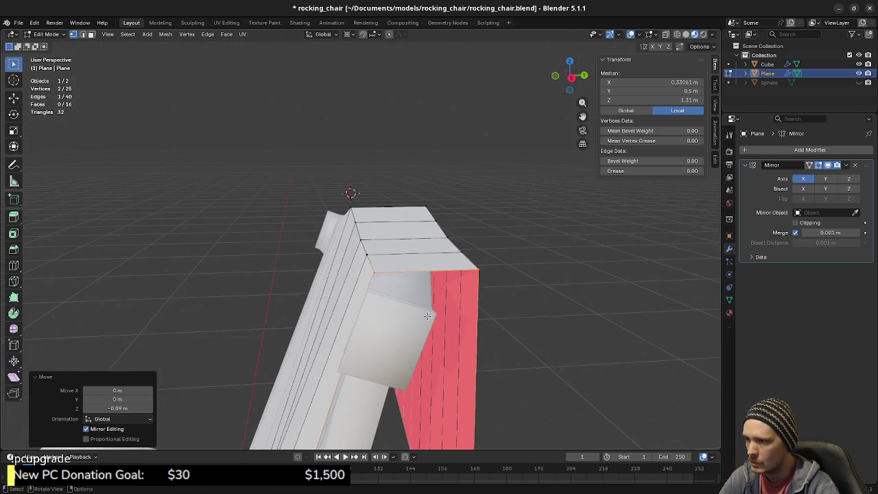
{"action": "key", "text": "KP_7"}
In wireframe top view, push the top vertex next to the centre forward along Y.
{"action": "key", "text": "z"}
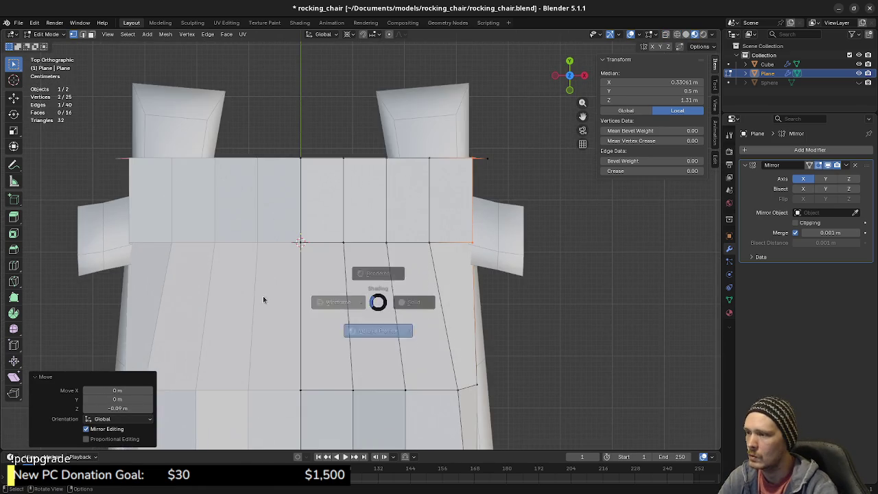
{"action": "left_click", "coordinate": [290, 293]}
{"action": "scroll", "coordinate": [324, 265], "scroll_direction": "up", "scroll_amount": 2}
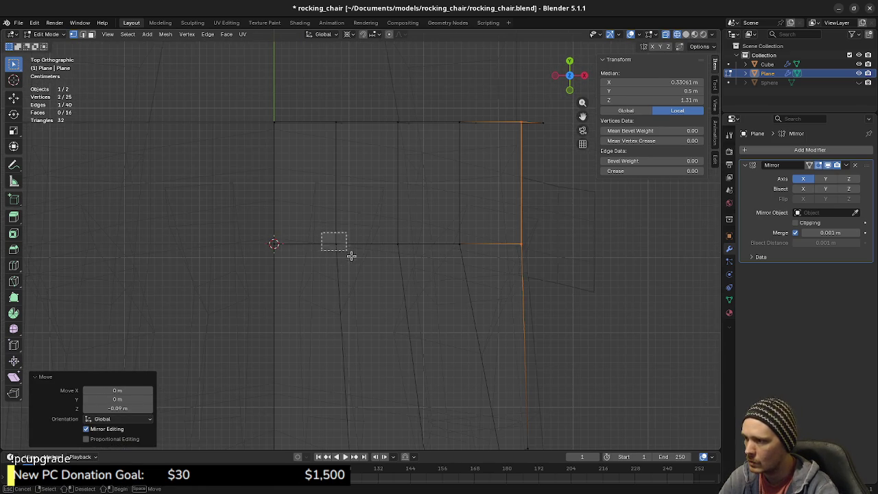
{"action": "left_click", "coordinate": [348, 252]}
{"action": "key", "text": "g"}
{"action": "key", "text": "y"}
{"action": "left_click", "coordinate": [367, 257]}
Shift the next two outward top vertices forward along Y by increasing amounts.
{"action": "left_click_drag", "start_coordinate": [392, 229], "coordinate": [411, 259]}
{"action": "key", "text": "g"}
{"action": "key", "text": "y"}
{"action": "left_click", "coordinate": [408, 268]}
{"action": "left_click_drag", "start_coordinate": [450, 228], "coordinate": [470, 268]}
{"action": "key", "text": "g"}
{"action": "key", "text": "y"}
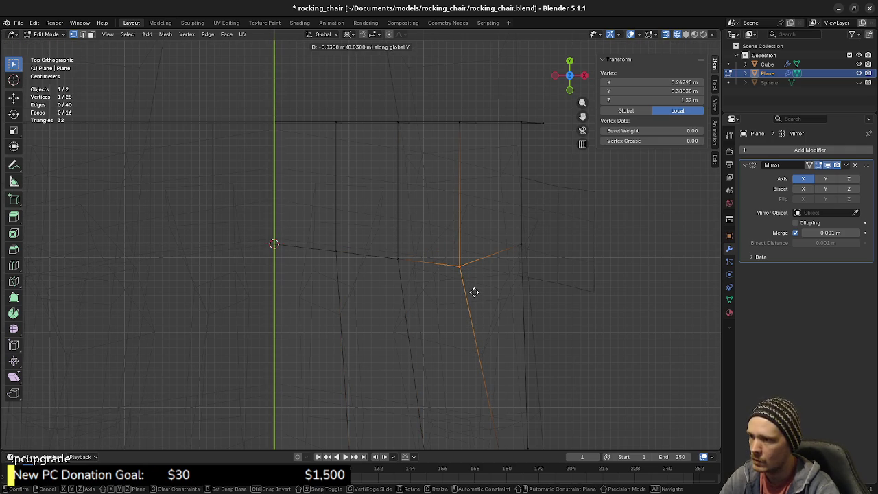
{"action": "left_click", "coordinate": [473, 296]}
Push the outermost top vertex forward 0.05 m and nudge the vertex beside the centre 0.01 m.
{"action": "left_click_drag", "start_coordinate": [512, 226], "coordinate": [536, 271]}
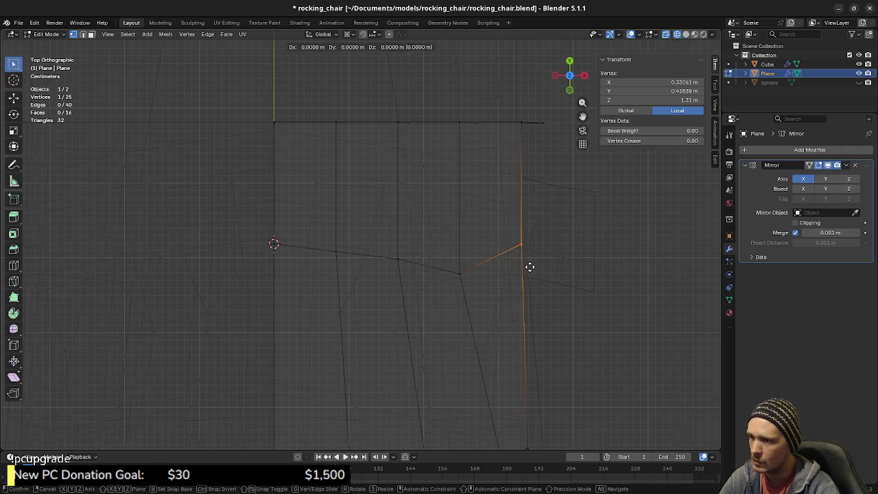
{"action": "key", "text": "g"}
{"action": "key", "text": "y"}
{"action": "left_click", "coordinate": [533, 309]}
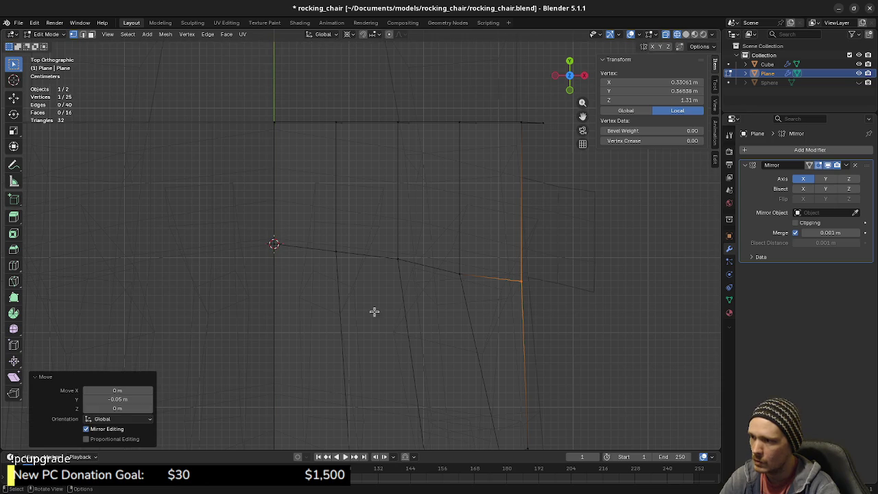
{"action": "left_click", "coordinate": [332, 247]}
{"action": "key", "text": "g"}
{"action": "key", "text": "y"}
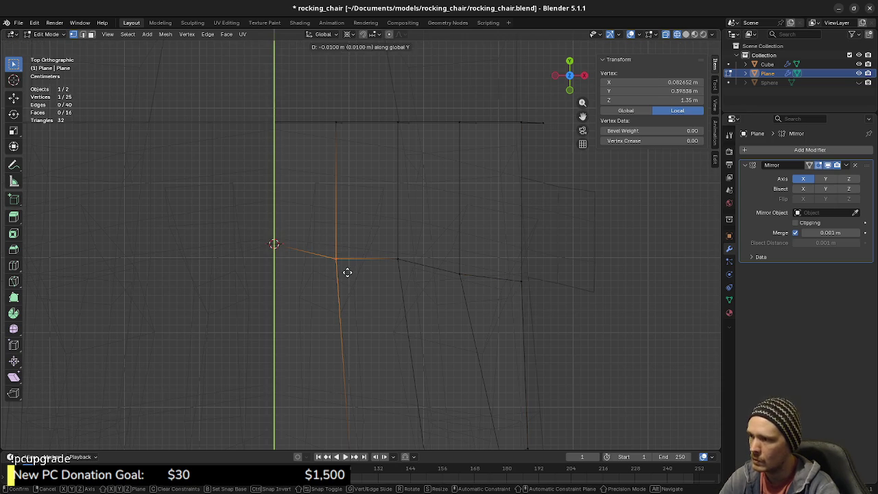
{"action": "left_click", "coordinate": [348, 272]}
{"action": "mouse_move", "coordinate": [396, 274]}
{"action": "middle_mouse_down"}
{"action": "mouse_move", "coordinate": [378, 198]}
{"action": "mouse_move", "coordinate": [367, 223]}
{"action": "mouse_move", "coordinate": [383, 207]}
{"action": "middle_mouse_up"}
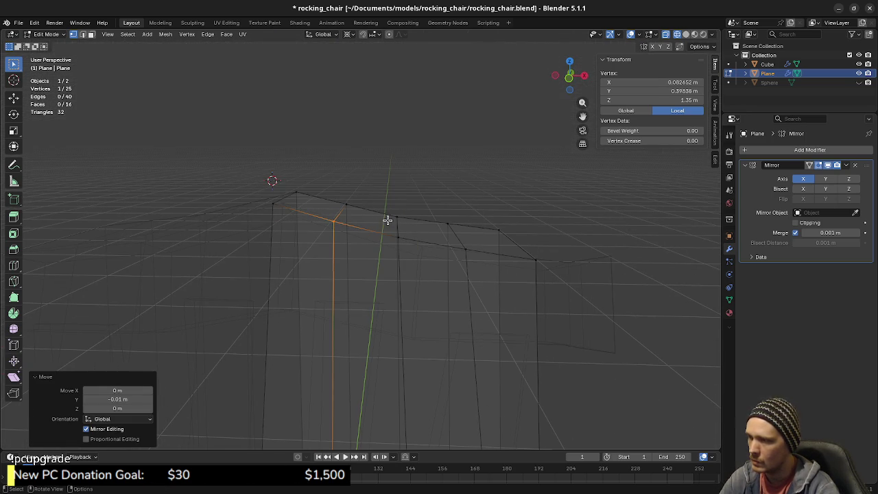
{"action": "key", "text": "KP_7"}
Select the first column edge of the cover's top row and move it back 0.01 m along Y.
{"action": "middle_click_drag", "start_coordinate": [337, 180], "coordinate": [374, 266], "text": "shift"}
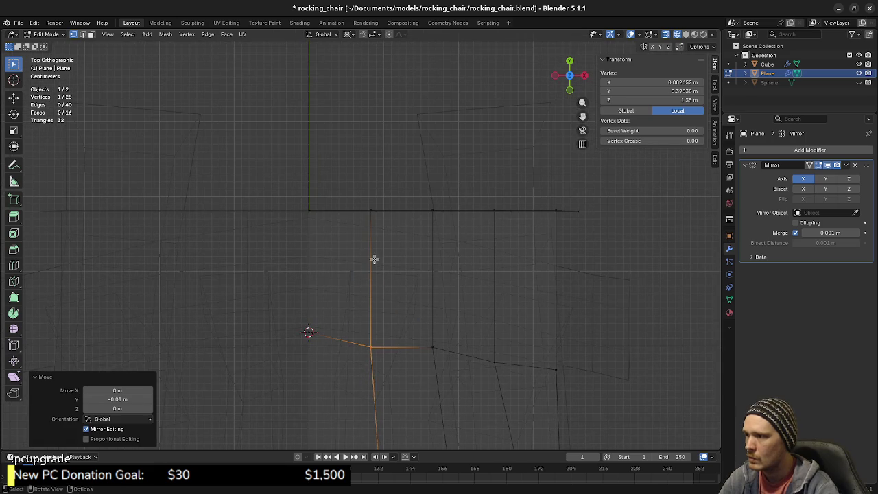
{"action": "left_click_drag", "start_coordinate": [277, 196], "coordinate": [601, 241]}
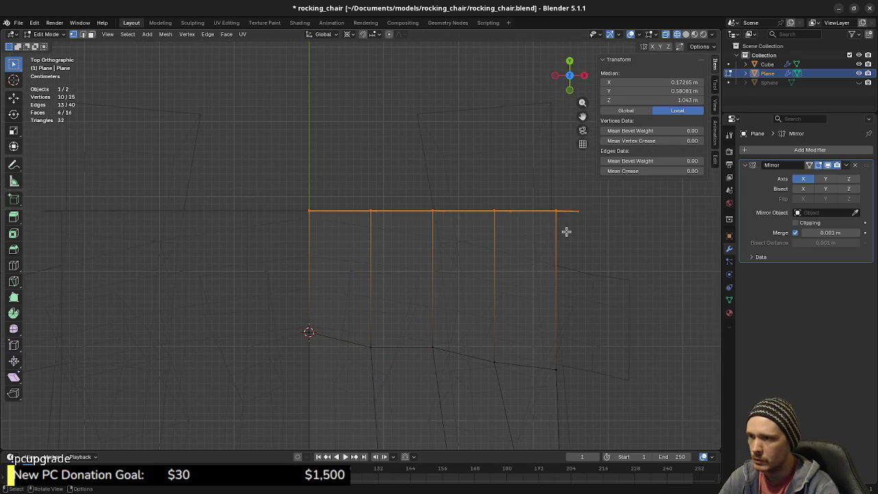
{"action": "left_click_drag", "start_coordinate": [357, 190], "coordinate": [381, 217]}
{"action": "middle_click_drag", "start_coordinate": [386, 223], "coordinate": [391, 238]}
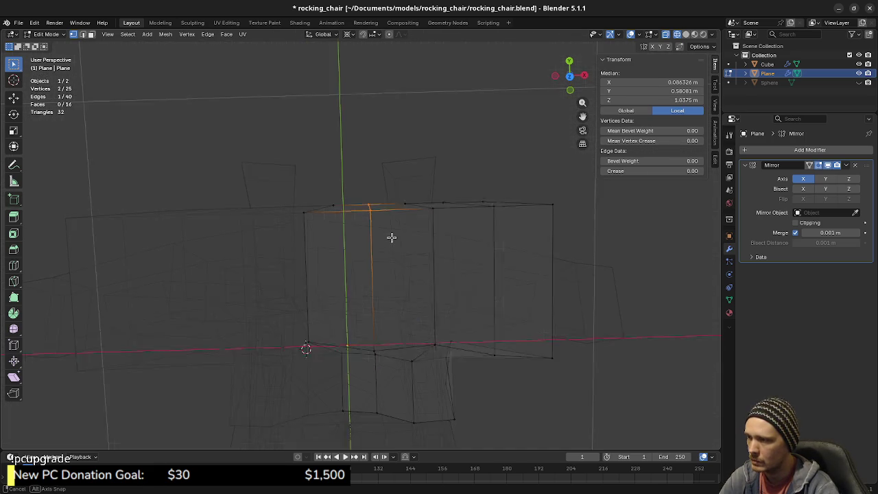
{"action": "key", "text": "KP_7"}
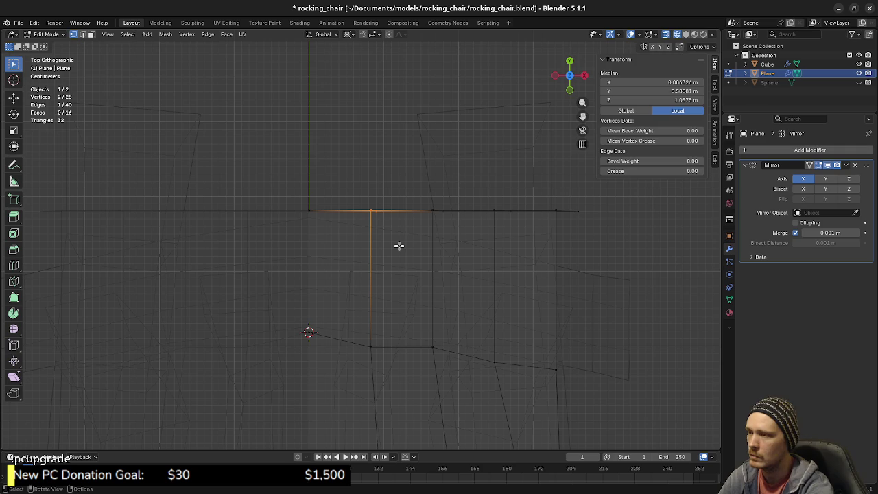
{"action": "key", "text": "g"}
{"action": "key", "text": "y"}
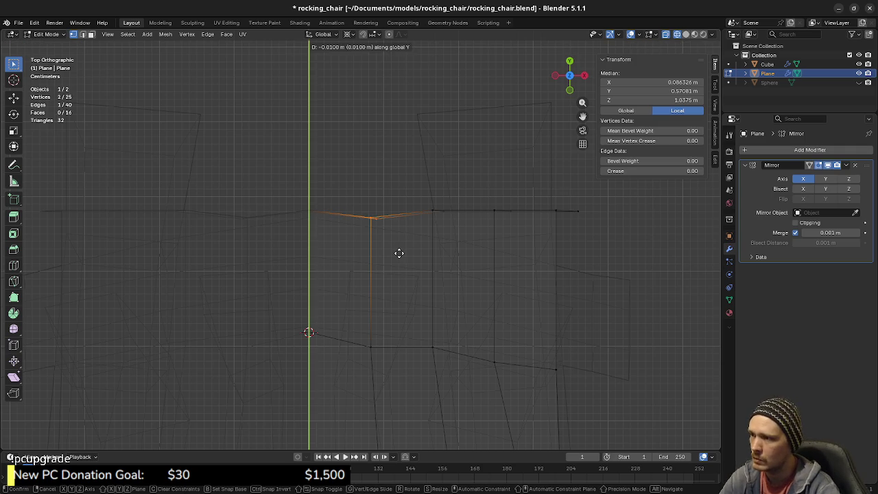
{"action": "left_click", "coordinate": [399, 255]}
Move the next two column edges back along Y, the second by 0.02 m and the third further.
{"action": "left_click_drag", "start_coordinate": [420, 188], "coordinate": [461, 222]}
{"action": "key", "text": "g"}
{"action": "key", "text": "y"}
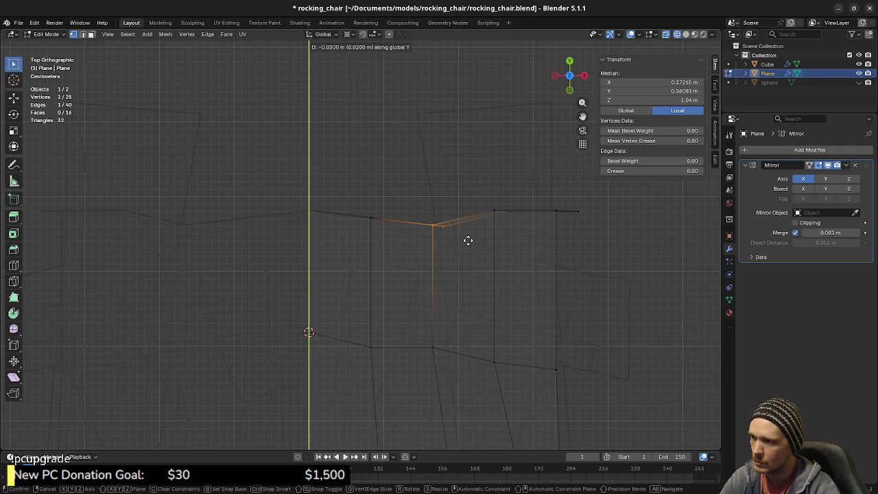
{"action": "left_click", "coordinate": [474, 233]}
{"action": "left_click_drag", "start_coordinate": [483, 191], "coordinate": [521, 239]}
{"action": "key", "text": "g"}
{"action": "key", "text": "y"}
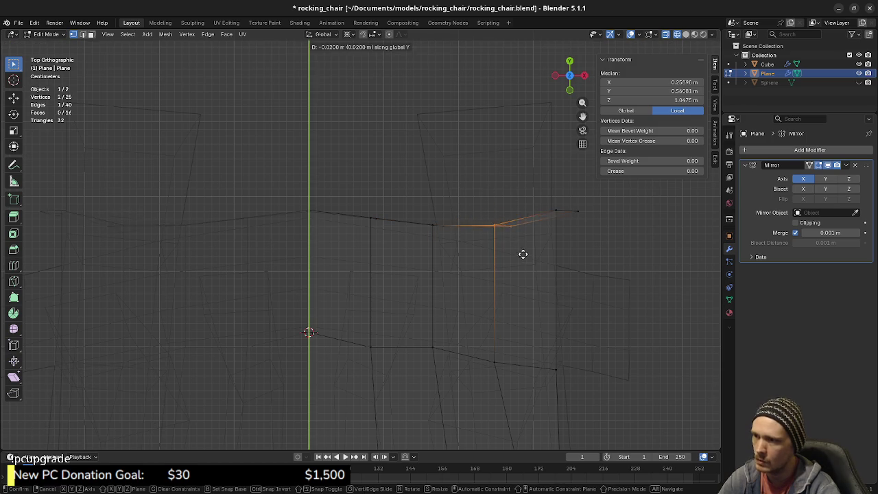
{"action": "left_click", "coordinate": [529, 260]}
Push the outermost column edge back 0.06 m along Y.
{"action": "middle_click_drag", "start_coordinate": [547, 258], "coordinate": [419, 218], "text": "shift"}
{"action": "left_click_drag", "start_coordinate": [404, 162], "coordinate": [483, 196]}
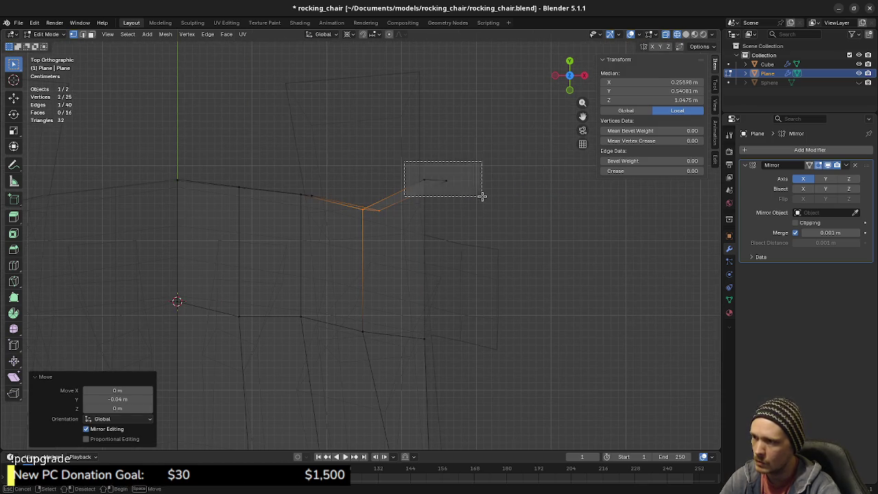
{"action": "key", "text": "g"}
{"action": "key", "text": "y"}
{"action": "left_click", "coordinate": [490, 245]}
Return to solid shading without see-through and orbit the chair to inspect the curved backrest top.
{"action": "mouse_move", "coordinate": [471, 241]}
{"action": "middle_mouse_down"}
{"action": "mouse_move", "coordinate": [345, 212]}
{"action": "mouse_move", "coordinate": [417, 295]}
{"action": "middle_mouse_up"}
{"action": "key", "text": "shift+z"}
{"action": "mouse_move", "coordinate": [395, 345]}
{"action": "middle_mouse_down"}
{"action": "mouse_move", "coordinate": [344, 259]}
{"action": "mouse_move", "coordinate": [291, 236]}
{"action": "mouse_move", "coordinate": [294, 244]}
{"action": "middle_mouse_up"}
{"action": "mouse_move", "coordinate": [375, 217]}
{"action": "middle_mouse_down"}
{"action": "mouse_move", "coordinate": [280, 203]}
{"action": "mouse_move", "coordinate": [358, 214]}
{"action": "mouse_move", "coordinate": [264, 245]}
{"action": "mouse_move", "coordinate": [287, 243]}
{"action": "mouse_move", "coordinate": [277, 230]}
{"action": "mouse_move", "coordinate": [252, 234]}
{"action": "mouse_move", "coordinate": [288, 225]}
{"action": "mouse_move", "coordinate": [306, 249]}
{"action": "mouse_move", "coordinate": [212, 234]}
{"action": "mouse_move", "coordinate": [186, 243]}
{"action": "mouse_move", "coordinate": [324, 232]}
{"action": "middle_mouse_up"}
{"action": "key", "text": "shift+z"}
{"action": "left_click", "coordinate": [326, 296]}
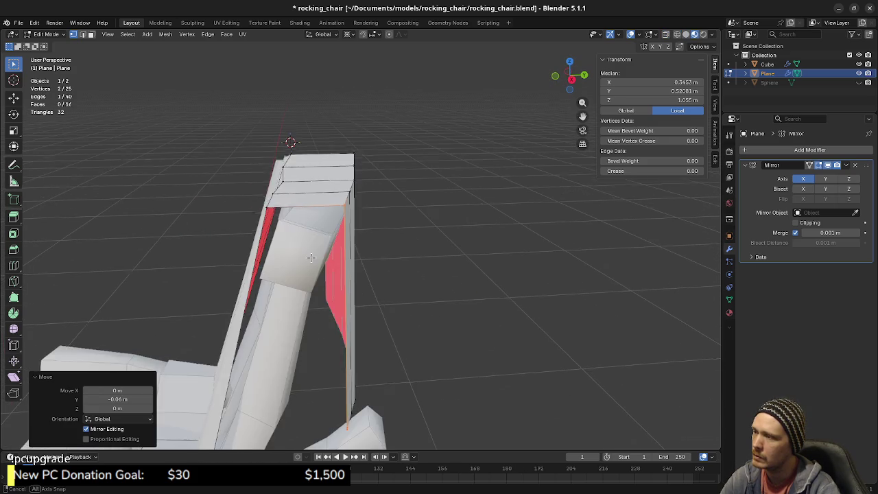
Delete the four top faces of the backrest cover.
{"action": "scroll", "coordinate": [309, 247], "scroll_direction": "up", "scroll_amount": 2}
{"action": "left_click", "coordinate": [307, 226]}
{"action": "left_click", "coordinate": [305, 193], "text": "shift"}
{"action": "left_click", "coordinate": [305, 168], "text": "shift"}
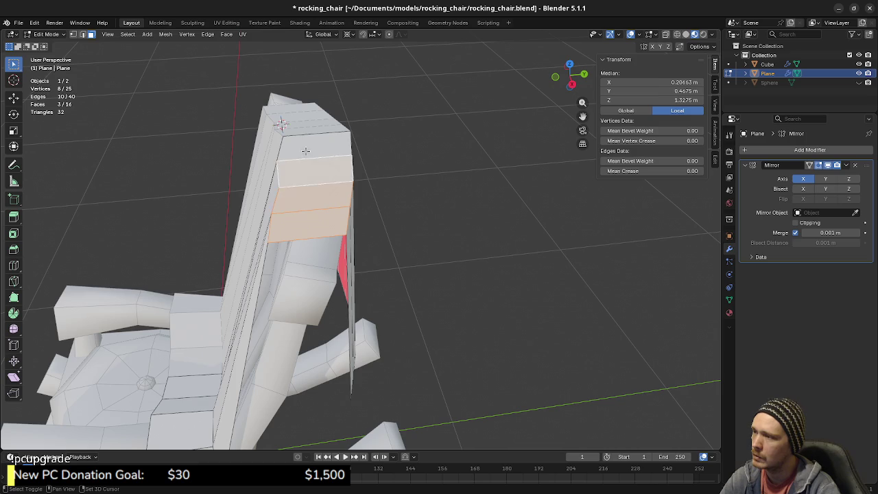
{"action": "left_click", "coordinate": [306, 150], "text": "shift"}
{"action": "key", "text": "x"}
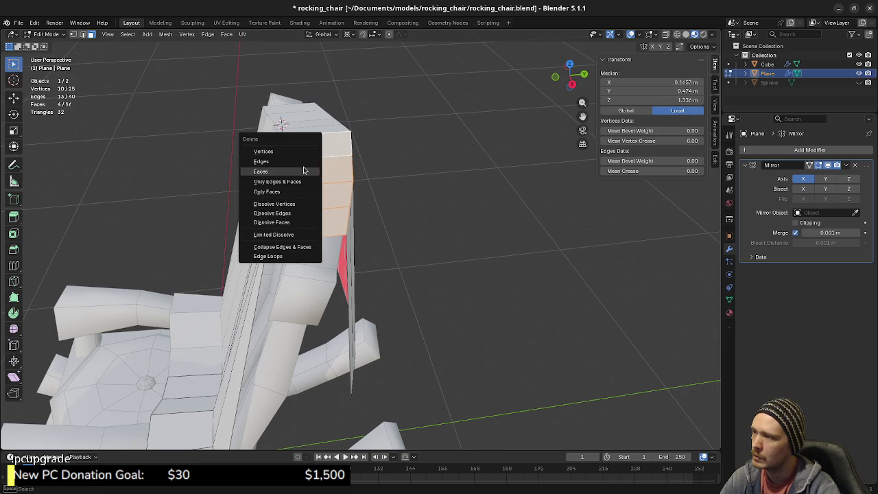
{"action": "left_click", "coordinate": [304, 170]}
Duplicate the chair's two backrest top-cap faces in place and separate them into Cube.001.
{"action": "key", "text": "Tab"}
{"action": "left_click", "coordinate": [314, 216]}
{"action": "key", "text": "Tab"}
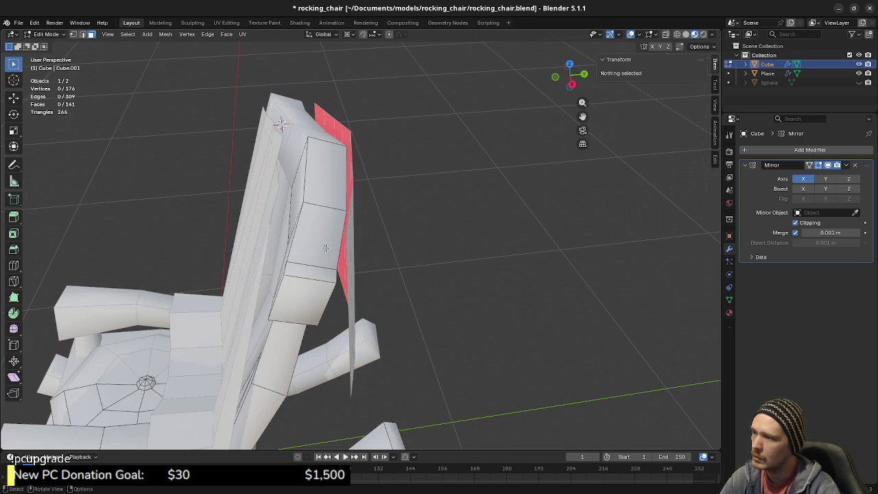
{"action": "middle_click_drag", "start_coordinate": [321, 215], "coordinate": [373, 255]}
{"action": "left_click", "coordinate": [373, 255]}
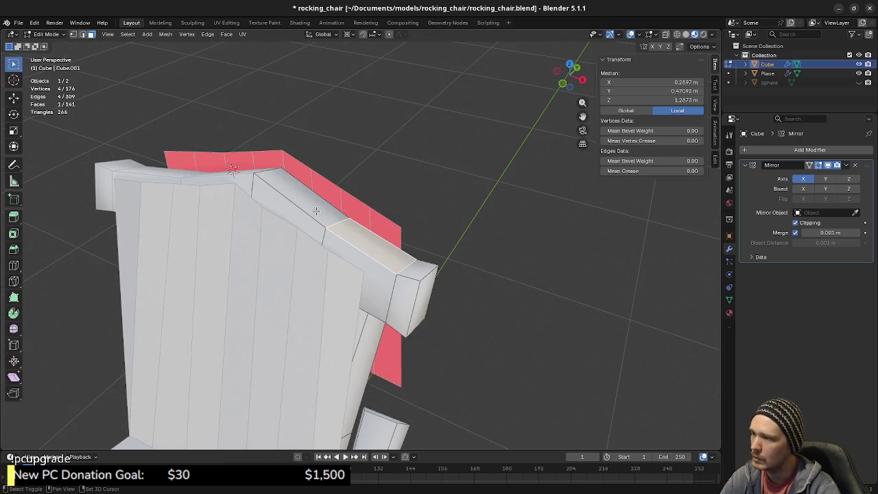
{"action": "left_click", "coordinate": [343, 226], "text": "shift"}
{"action": "middle_click_drag", "start_coordinate": [343, 226], "coordinate": [357, 237]}
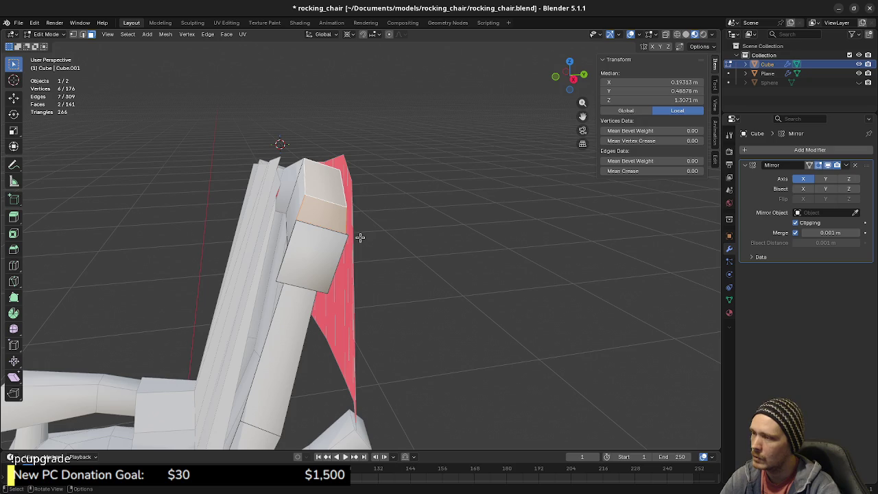
{"action": "key", "text": "shift+d"}
{"action": "right_click", "coordinate": [363, 218]}
{"action": "key", "text": "p"}
{"action": "left_click", "coordinate": [363, 219]}
{"action": "key", "text": "Tab"}
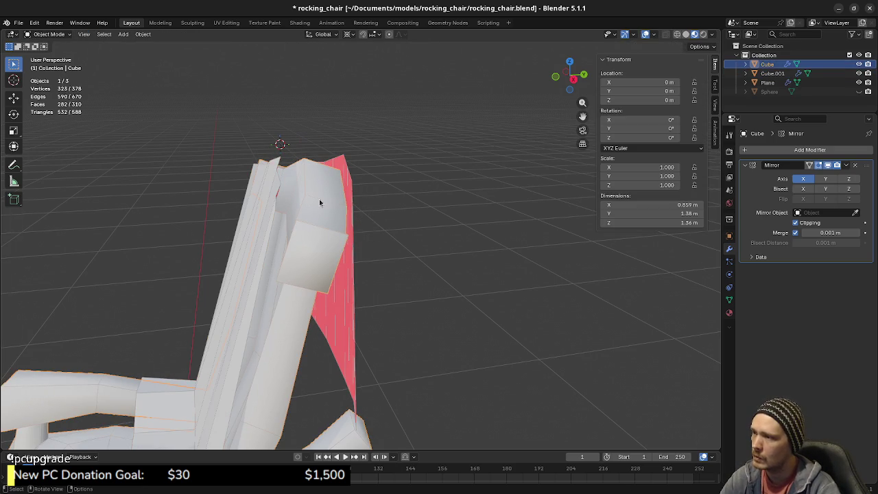
Hide the main chair and extrude the end edge of the Cube.001 cap strip in place.
{"action": "key", "text": "h"}
{"action": "left_click", "coordinate": [331, 234]}
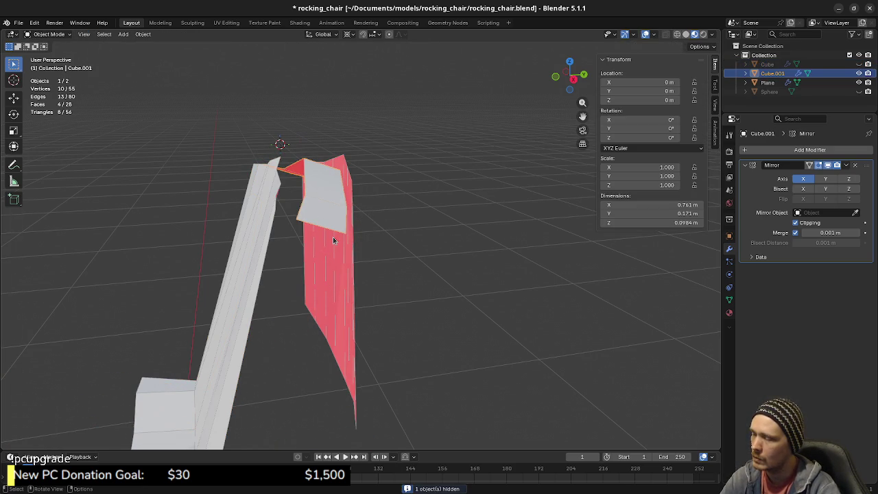
{"action": "key", "text": "Tab"}
{"action": "scroll", "coordinate": [334, 240], "scroll_direction": "up", "scroll_amount": 3}
{"action": "mouse_move", "coordinate": [333, 240]}
{"action": "middle_mouse_down"}
{"action": "mouse_move", "coordinate": [372, 253]}
{"action": "mouse_move", "coordinate": [305, 229]}
{"action": "middle_mouse_up"}
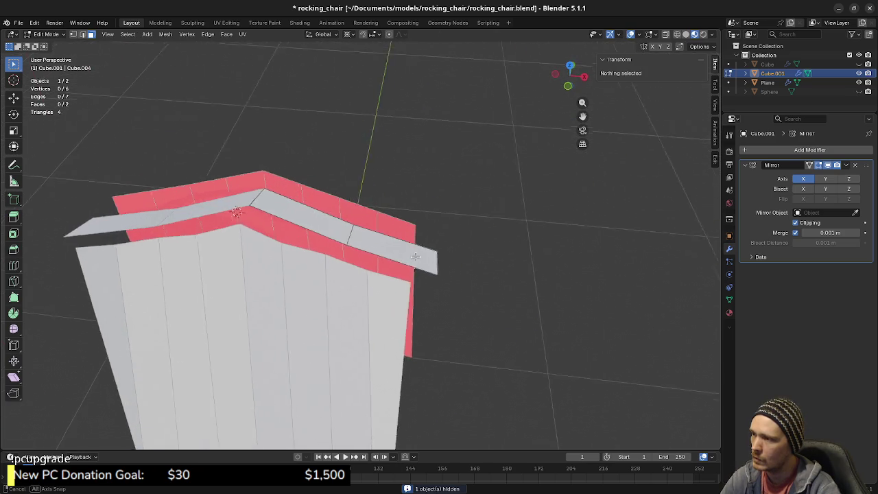
{"action": "left_click", "coordinate": [306, 220]}
{"action": "key", "text": "e"}
{"action": "right_click", "coordinate": [306, 226]}
Add a centred edge loop across the cap strip and select the vertex at its centre.
{"action": "key", "text": "ctrl+r"}
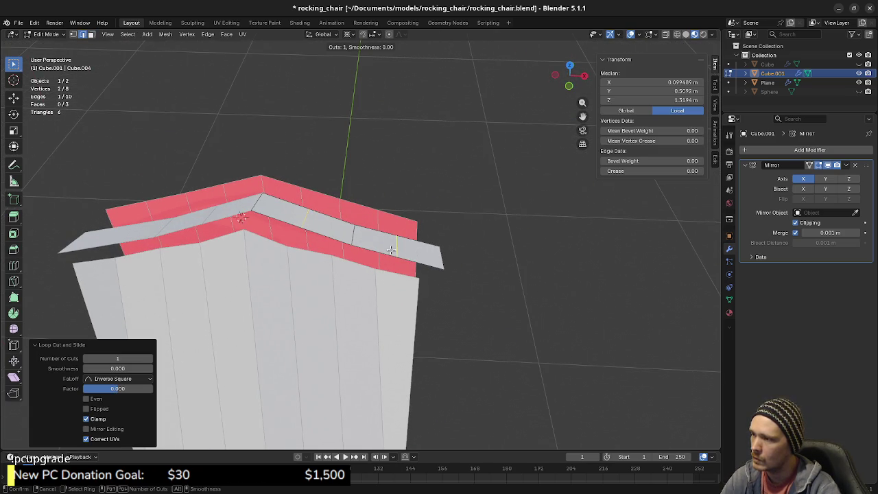
{"action": "left_click", "coordinate": [391, 249]}
{"action": "right_click", "coordinate": [390, 250]}
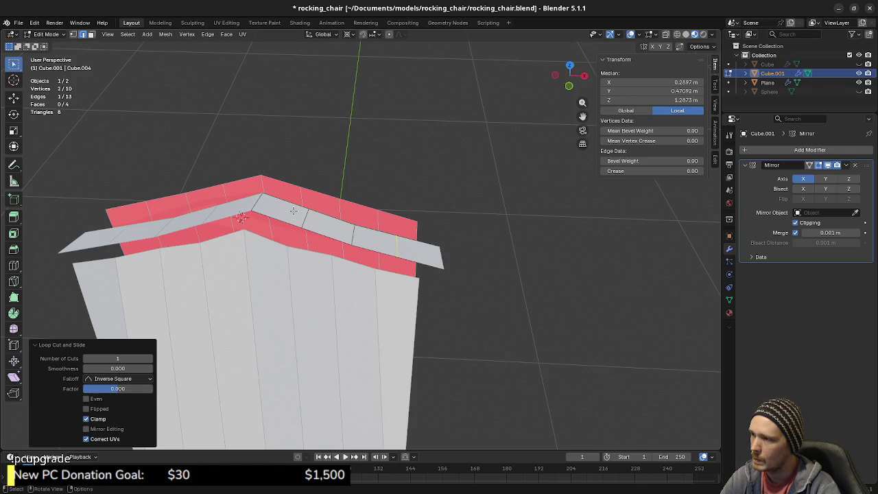
{"action": "middle_click_drag", "start_coordinate": [284, 206], "coordinate": [302, 231]}
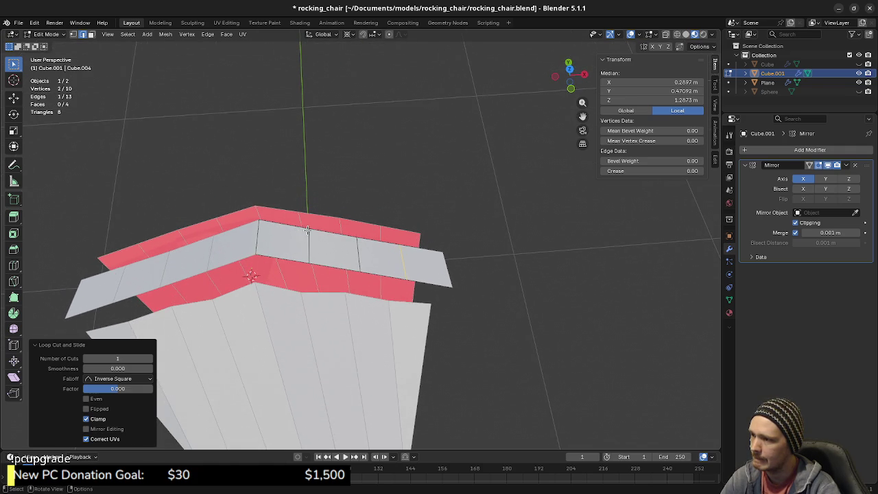
{"action": "key", "text": "1"}
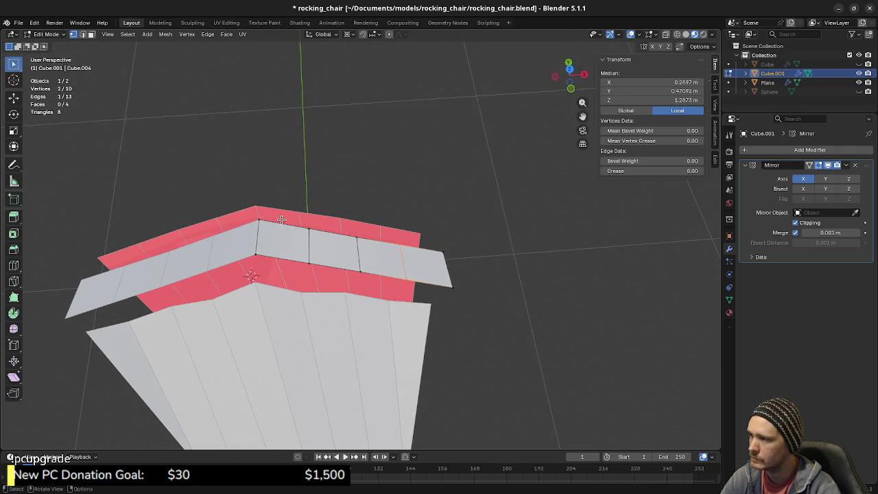
{"action": "left_click", "coordinate": [259, 219]}
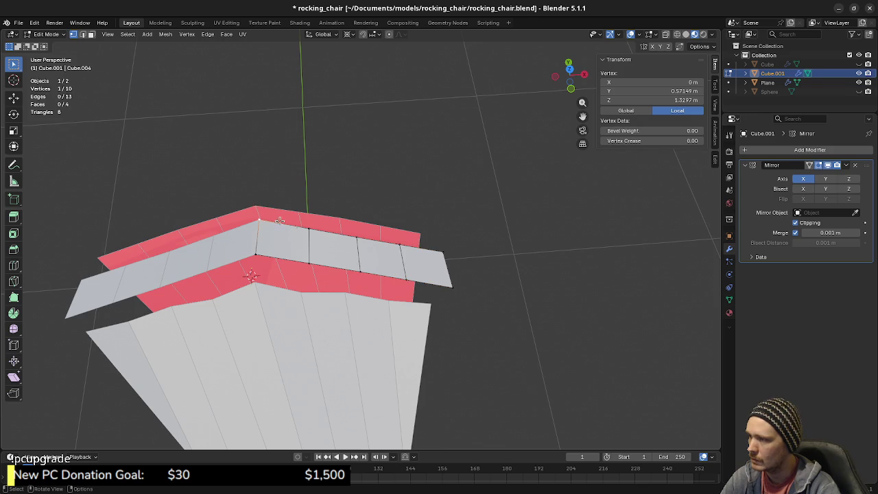
In Object Mode, select the backrest cover Plane together with Cube.001.
{"action": "key", "text": "Tab"}
{"action": "left_click", "coordinate": [348, 221], "text": "shift"}
{"action": "left_click", "coordinate": [336, 247], "text": "shift"}
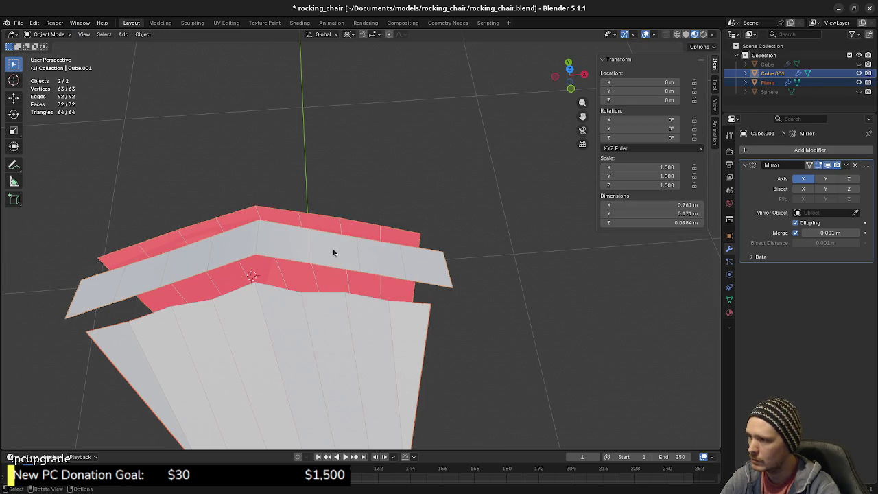
Join the backrest cover Plane into Cube.001 with the join command.
{"action": "key", "text": "Tab"}
{"action": "key", "text": "a"}
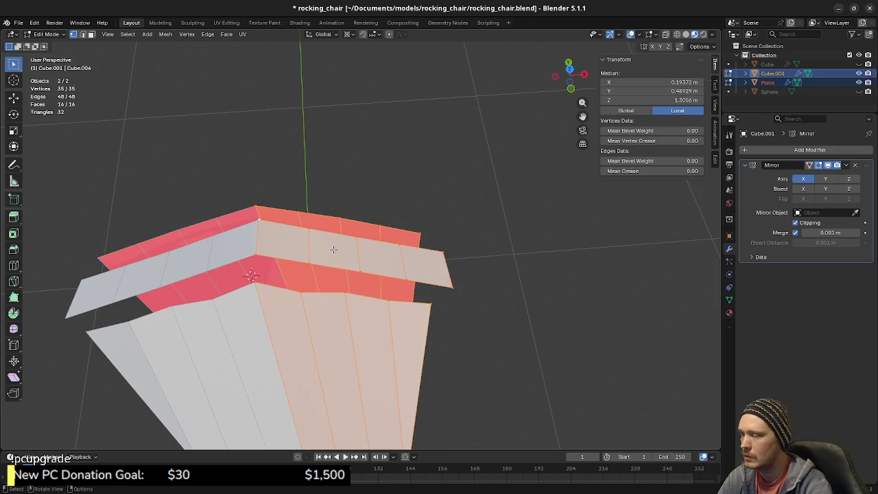
{"action": "key", "text": "Tab"}
{"action": "left_click", "coordinate": [341, 239]}
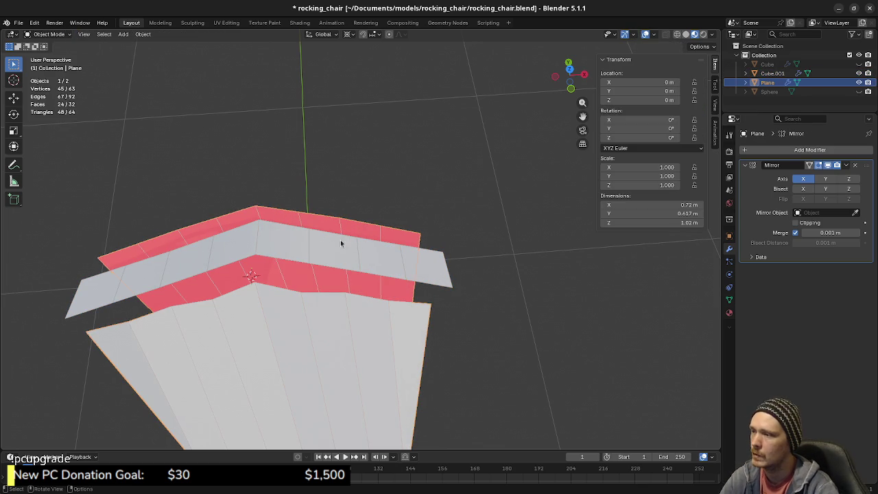
{"action": "left_click", "coordinate": [338, 252], "text": "shift"}
{"action": "key", "text": "F3"}
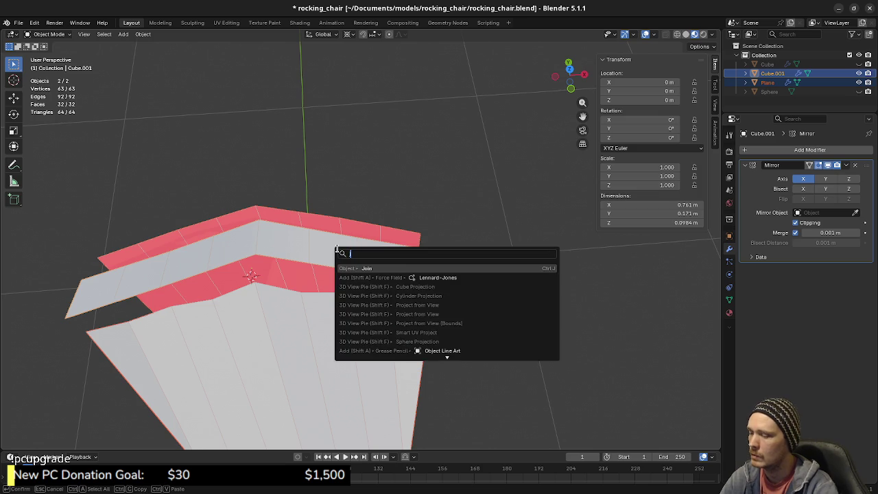
{"action": "type", "text": "join"}
{"action": "key", "text": "Return"}
Merge the top corner vertex pairs of the joined mesh At Last, including onto the centre vertex.
{"action": "key", "text": "Tab"}
{"action": "key", "text": "alt+a"}
{"action": "left_click_drag", "start_coordinate": [264, 198], "coordinate": [248, 207]}
{"action": "key", "text": "m"}
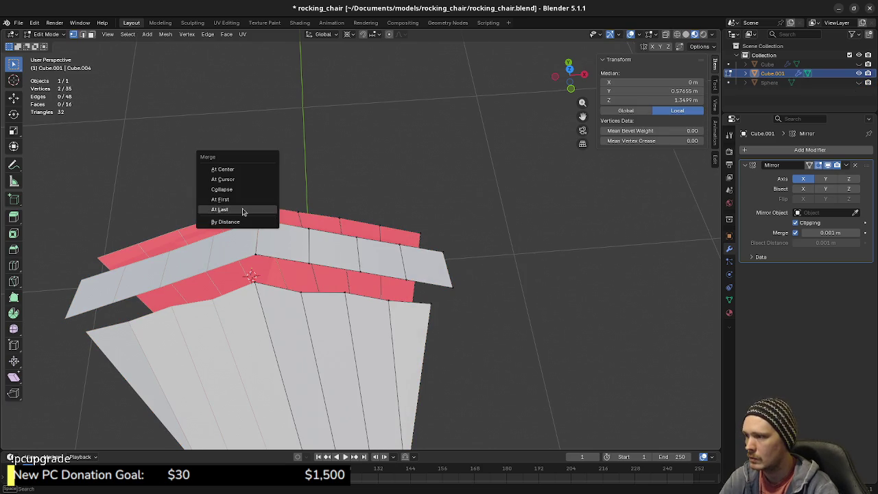
{"action": "left_click", "coordinate": [245, 210]}
{"action": "key", "text": "m"}
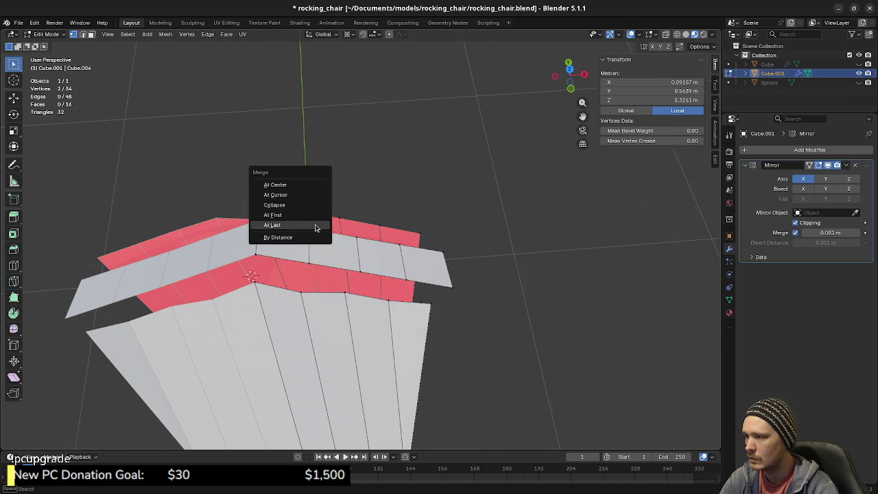
{"action": "left_click", "coordinate": [315, 226]}
{"action": "key", "text": "m"}
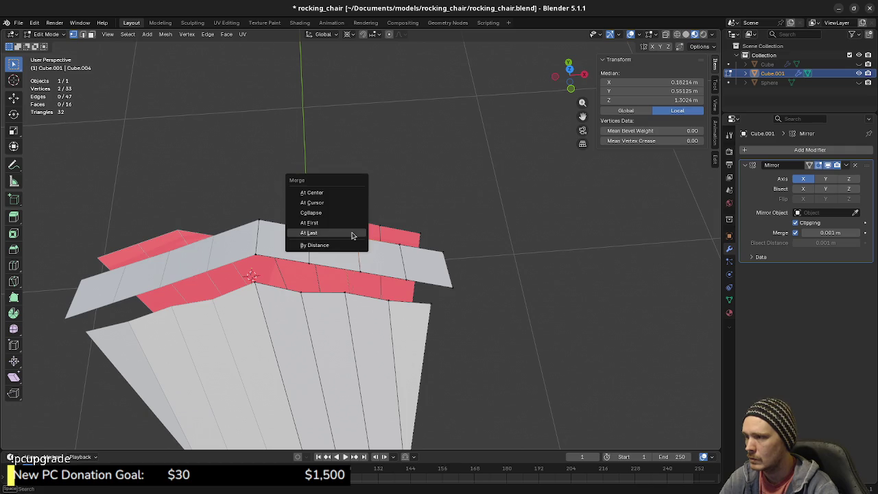
{"action": "left_click", "coordinate": [352, 235]}
{"action": "mouse_move", "coordinate": [386, 222]}
{"action": "left_mouse_down"}
{"action": "mouse_move", "coordinate": [405, 242]}
{"action": "mouse_move", "coordinate": [441, 245]}
{"action": "left_mouse_up"}
{"action": "key", "text": "m"}
{"action": "left_click", "coordinate": [404, 240]}
{"action": "key", "text": "m"}
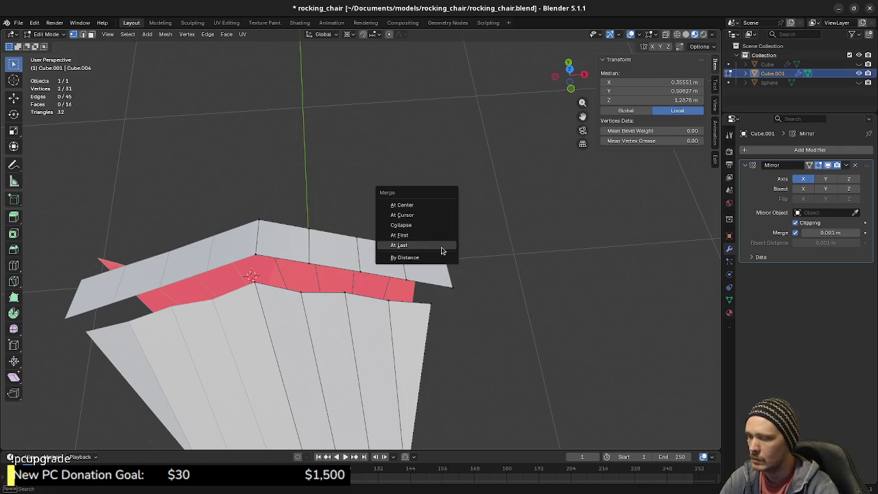
{"action": "left_click", "coordinate": [443, 246]}
{"action": "left_click", "coordinate": [256, 256], "text": "shift"}
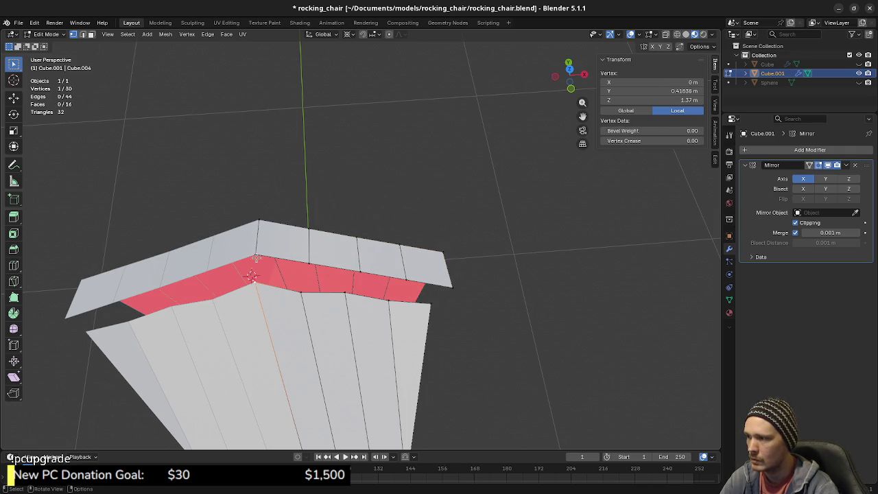
{"action": "key", "text": "m"}
{"action": "left_click", "coordinate": [257, 253]}
Merge the lower cover vertices into the matching cap vertices above them.
{"action": "left_click", "coordinate": [299, 291]}
{"action": "left_click", "coordinate": [308, 263], "text": "shift"}
{"action": "key", "text": "m"}
{"action": "left_click", "coordinate": [314, 272]}
{"action": "left_click", "coordinate": [346, 295]}
{"action": "left_click", "coordinate": [359, 273], "text": "shift"}
{"action": "key", "text": "m"}
{"action": "left_click", "coordinate": [365, 275]}
{"action": "left_click", "coordinate": [390, 304], "text": "shift"}
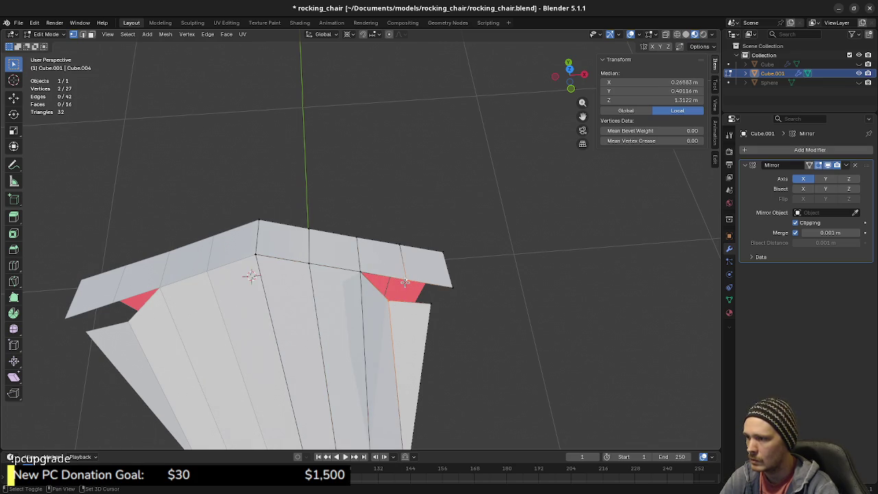
{"action": "key", "text": "m"}
{"action": "left_click", "coordinate": [393, 288]}
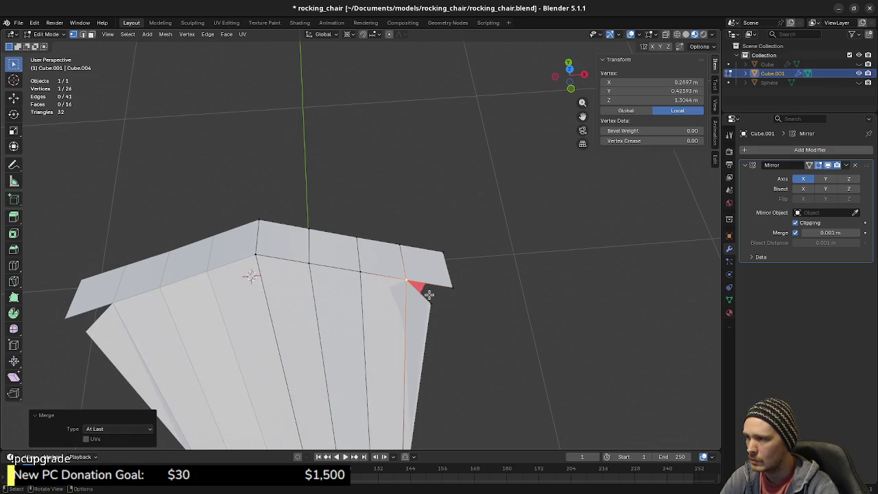
{"action": "left_click", "coordinate": [450, 288], "text": "shift"}
{"action": "key", "text": "m"}
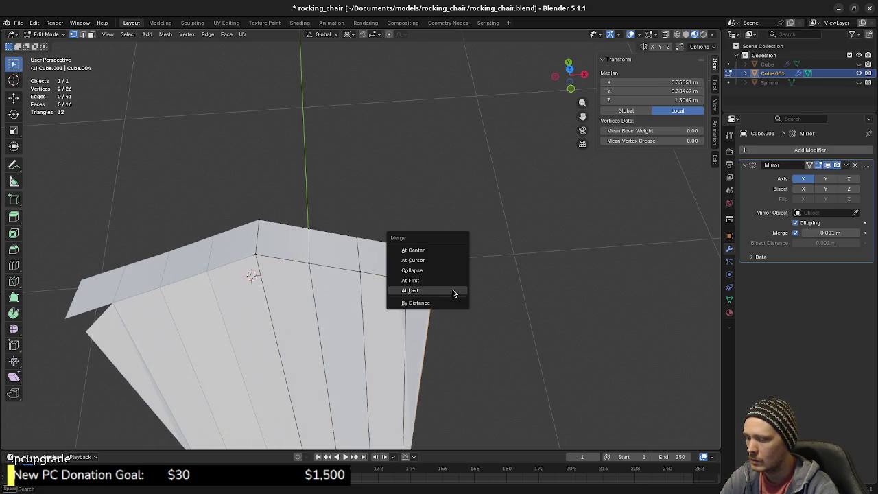
{"action": "left_click", "coordinate": [453, 293]}
Return to Object Mode, deselect, and exit local view to show the full chair.
{"action": "scroll", "coordinate": [433, 310], "scroll_direction": "down", "scroll_amount": 5}
{"action": "mouse_move", "coordinate": [347, 336]}
{"action": "middle_mouse_down"}
{"action": "mouse_move", "coordinate": [352, 270]}
{"action": "mouse_move", "coordinate": [360, 276]}
{"action": "middle_mouse_up"}
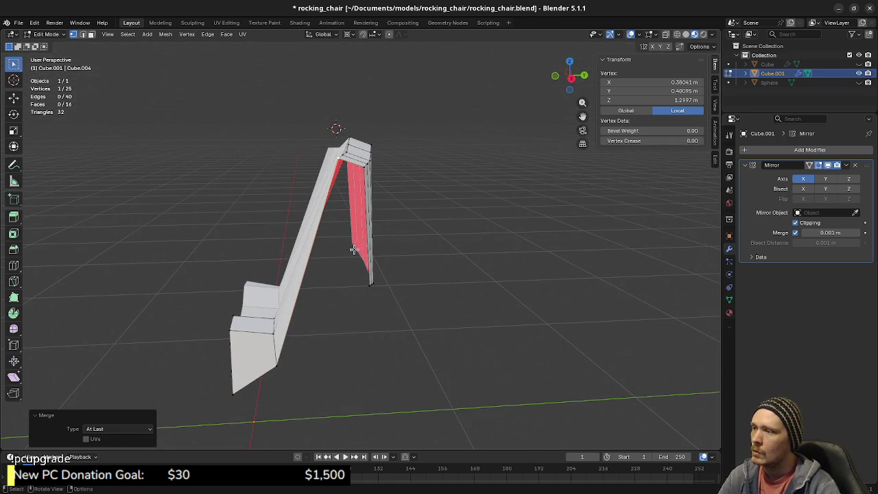
{"action": "key", "text": "Tab"}
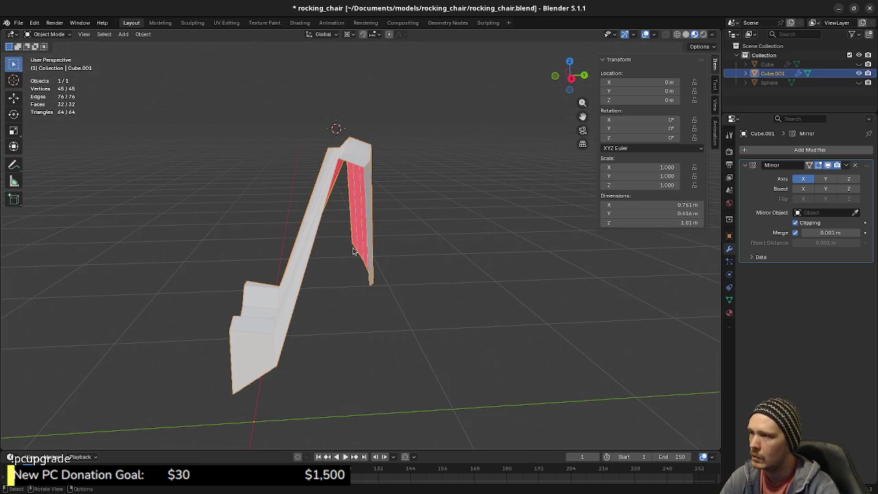
{"action": "key", "text": "alt+a"}
{"action": "key", "text": "KP_Divide"}
Extrude three top cap faces of the backrest cover slightly outward.
{"action": "middle_click_drag", "start_coordinate": [354, 250], "coordinate": [361, 243]}
{"action": "scroll", "coordinate": [365, 240], "scroll_direction": "up", "scroll_amount": 3}
{"action": "left_click", "coordinate": [336, 180]}
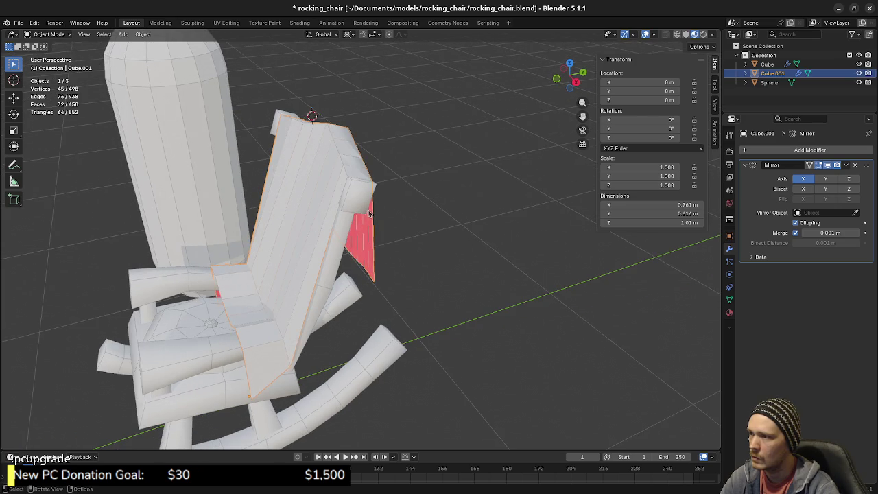
{"action": "key", "text": "Tab"}
{"action": "key", "text": "alt+a"}
{"action": "mouse_move", "coordinate": [382, 215]}
{"action": "middle_mouse_down"}
{"action": "mouse_move", "coordinate": [357, 206]}
{"action": "mouse_move", "coordinate": [338, 255]}
{"action": "mouse_move", "coordinate": [374, 252]}
{"action": "middle_mouse_up"}
{"action": "scroll", "coordinate": [343, 198], "scroll_direction": "up", "scroll_amount": 2}
{"action": "left_click", "coordinate": [334, 254]}
{"action": "scroll", "coordinate": [375, 252], "scroll_direction": "up", "scroll_amount": 2}
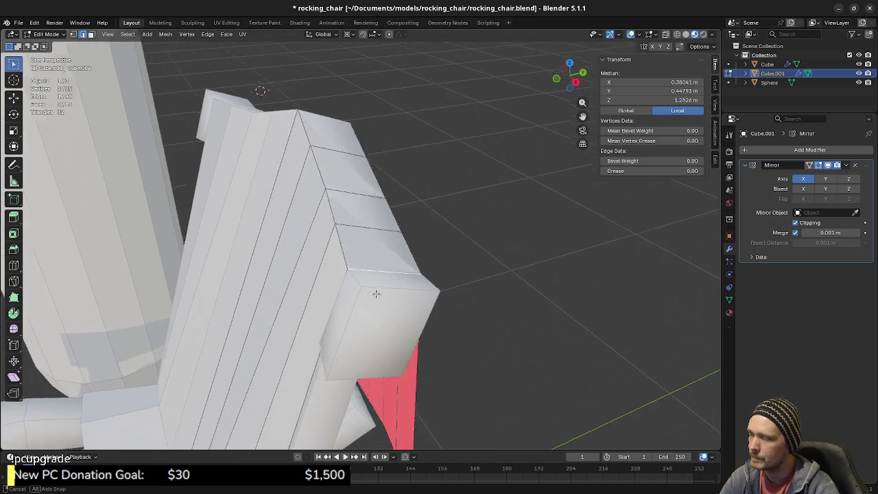
{"action": "key", "text": "3"}
{"action": "left_click", "coordinate": [364, 233]}
{"action": "left_click", "coordinate": [352, 188], "text": "shift"}
{"action": "left_click", "coordinate": [330, 136], "text": "shift"}
{"action": "mouse_move", "coordinate": [329, 136]}
{"action": "middle_mouse_down"}
{"action": "mouse_move", "coordinate": [245, 196]}
{"action": "mouse_move", "coordinate": [365, 222]}
{"action": "middle_mouse_up"}
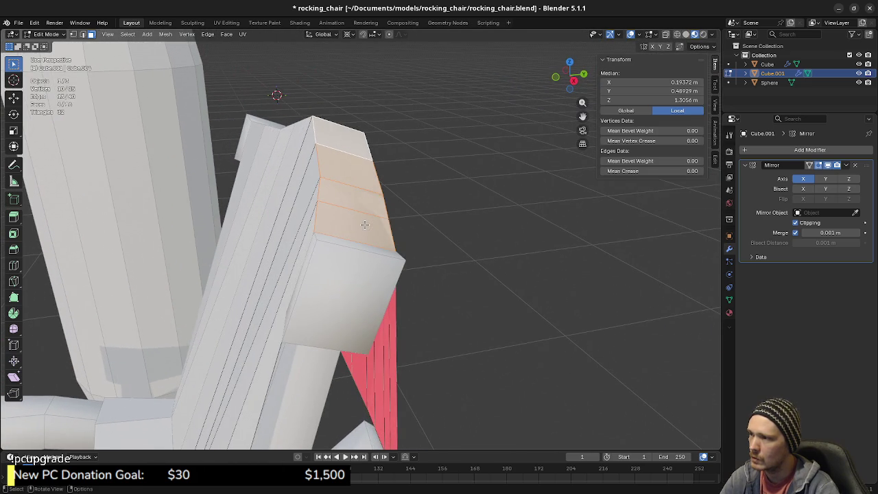
{"action": "key", "text": "e"}
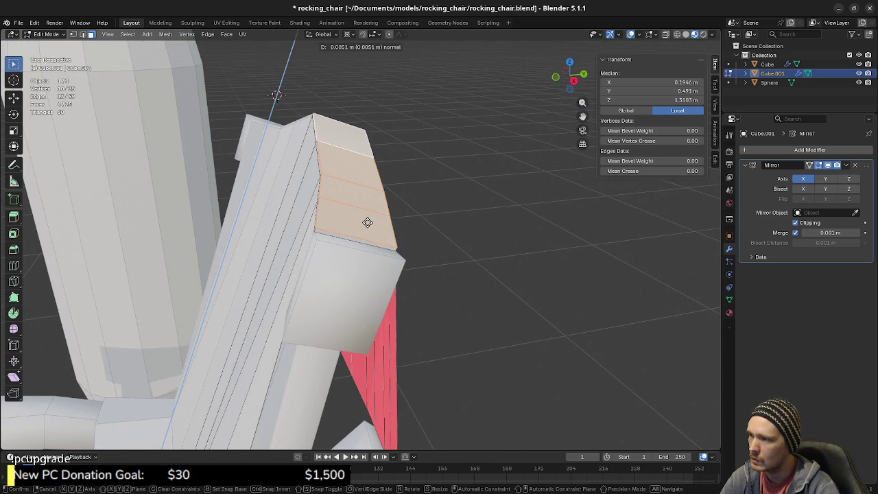
{"action": "left_click", "coordinate": [368, 222]}
Edge-slide two top edge loops fully onto their neighbouring edges (factor 1.0).
{"action": "middle_click_drag", "start_coordinate": [312, 254], "coordinate": [354, 233]}
{"action": "key", "text": "alt+a"}
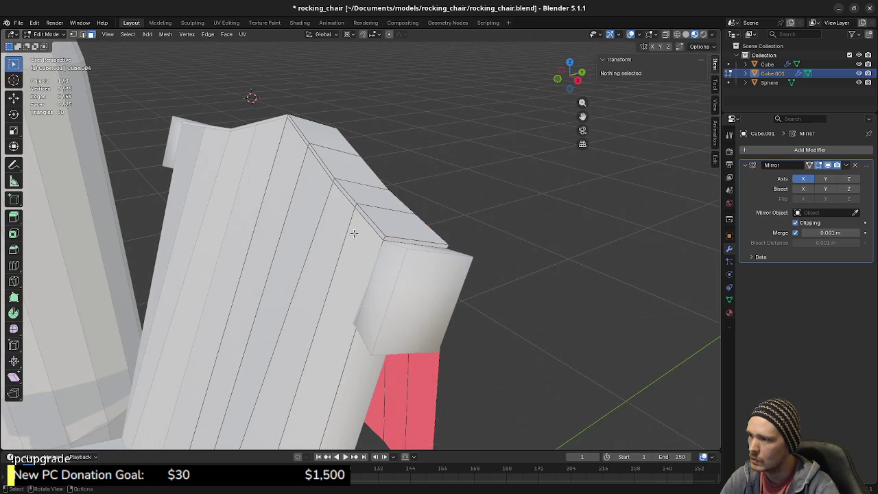
{"action": "left_click", "coordinate": [364, 230], "text": "alt"}
{"action": "key", "text": "g"}
{"action": "key", "text": "g"}
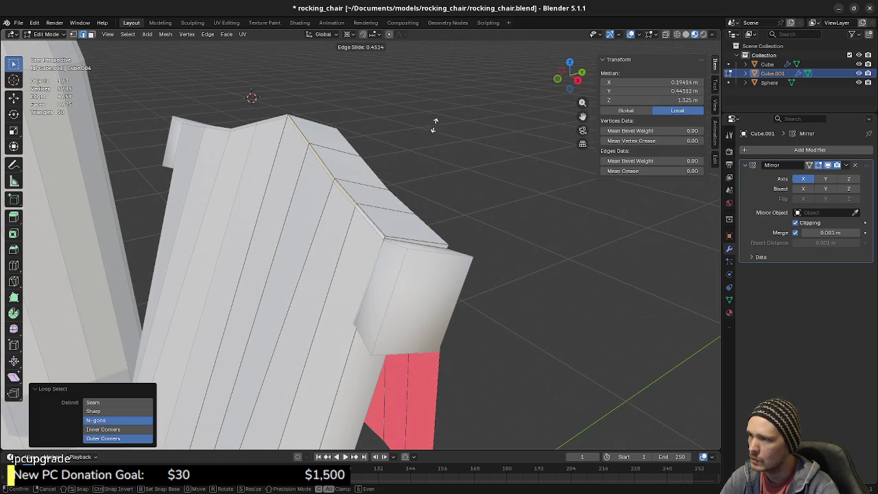
{"action": "left_click", "coordinate": [645, 353]}
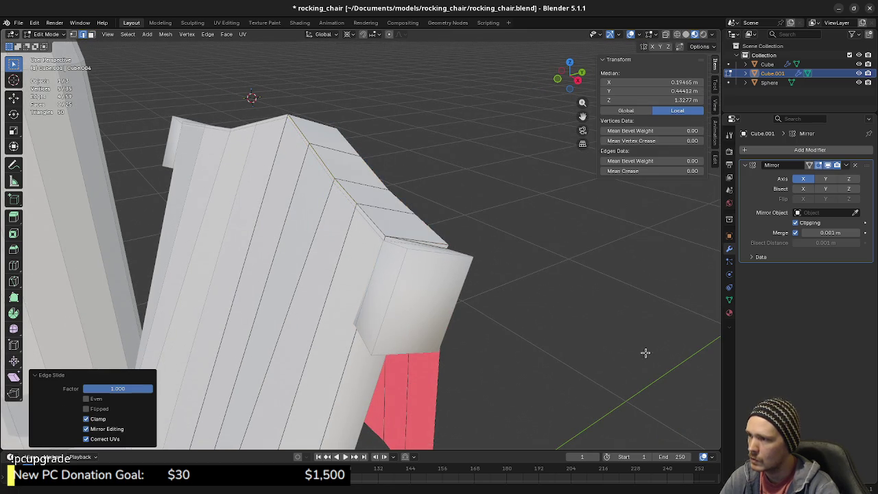
{"action": "middle_click_drag", "start_coordinate": [594, 414], "coordinate": [289, 199]}
{"action": "key", "text": "alt+a"}
{"action": "left_click", "coordinate": [289, 198], "text": "alt"}
{"action": "key", "text": "g"}
{"action": "key", "text": "g"}
{"action": "left_click", "coordinate": [277, 439]}
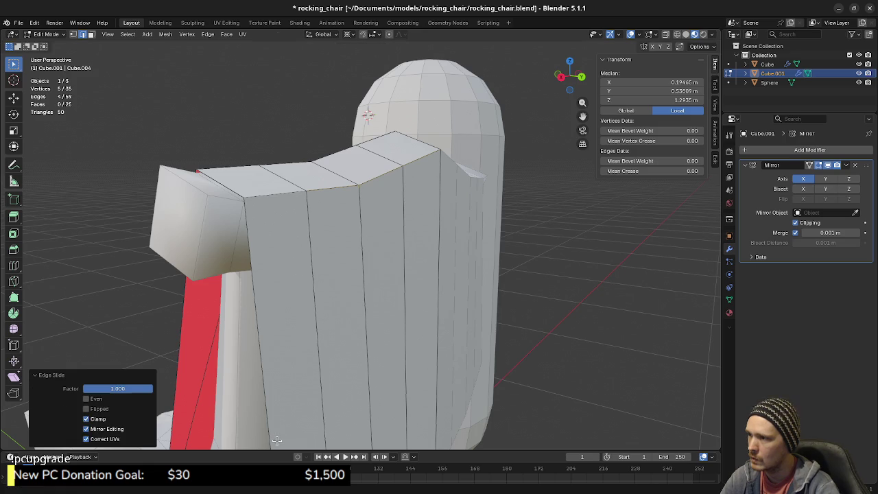
Weld the cover's 10 doubled vertices with Merge By Distance.
{"action": "key", "text": "a"}
{"action": "key", "text": "m"}
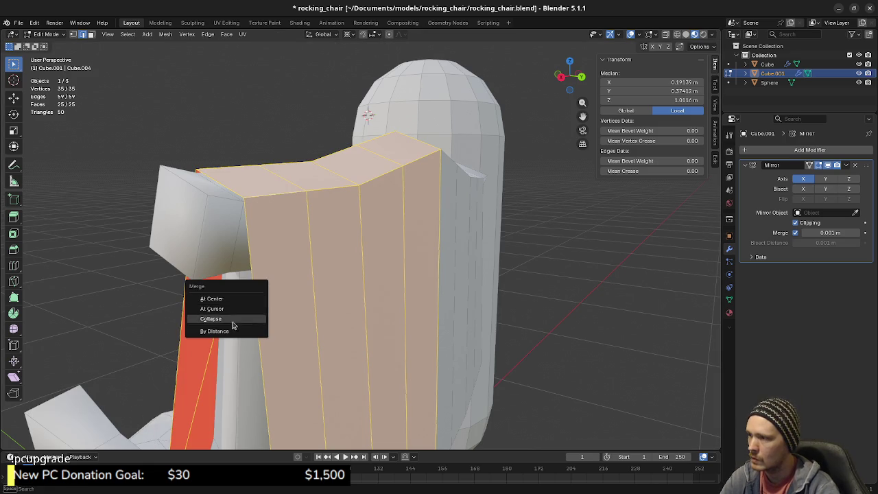
{"action": "left_click", "coordinate": [226, 332]}
{"action": "key", "text": "alt+a"}
Scale three top cap edges up to 1.045 around a chosen pivot point.
{"action": "mouse_move", "coordinate": [226, 331]}
{"action": "middle_mouse_down"}
{"action": "mouse_move", "coordinate": [317, 324]}
{"action": "mouse_move", "coordinate": [338, 283]}
{"action": "middle_mouse_up"}
{"action": "left_click", "coordinate": [337, 233]}
{"action": "left_click", "coordinate": [345, 201], "text": "shift"}
{"action": "left_click", "coordinate": [354, 153], "text": "shift"}
{"action": "middle_click_drag", "start_coordinate": [354, 153], "coordinate": [411, 115]}
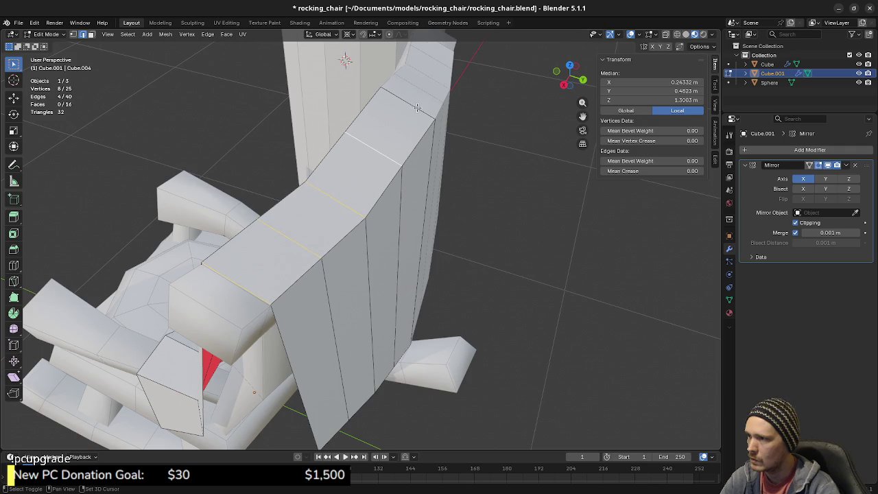
{"action": "left_click", "coordinate": [348, 34]}
{"action": "left_click", "coordinate": [362, 79]}
{"action": "mouse_move", "coordinate": [362, 79]}
{"action": "middle_mouse_down"}
{"action": "mouse_move", "coordinate": [402, 243]}
{"action": "mouse_move", "coordinate": [423, 276]}
{"action": "mouse_move", "coordinate": [439, 274]}
{"action": "middle_mouse_up"}
{"action": "key", "text": "s"}
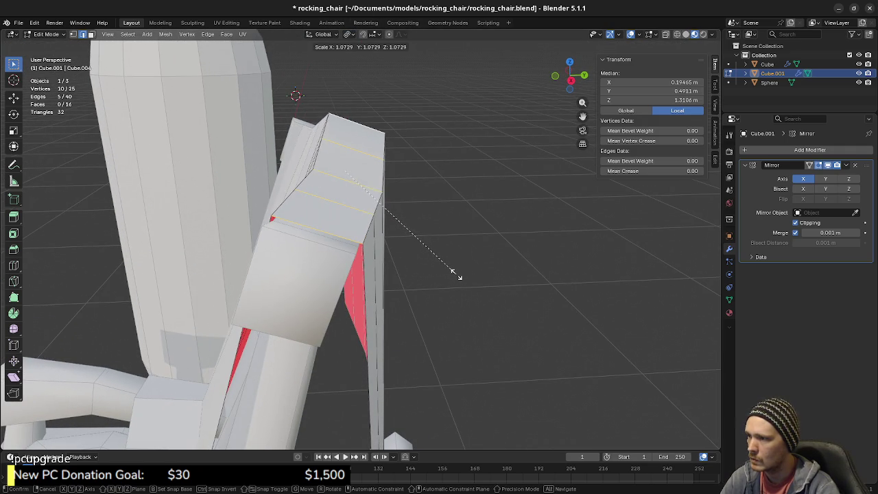
{"action": "left_click", "coordinate": [456, 274]}
{"action": "mouse_move", "coordinate": [424, 289]}
{"action": "middle_mouse_down"}
{"action": "mouse_move", "coordinate": [453, 284]}
{"action": "mouse_move", "coordinate": [429, 289]}
{"action": "mouse_move", "coordinate": [435, 300]}
{"action": "mouse_move", "coordinate": [449, 296]}
{"action": "mouse_move", "coordinate": [435, 304]}
{"action": "mouse_move", "coordinate": [455, 308]}
{"action": "mouse_move", "coordinate": [474, 284]}
{"action": "mouse_move", "coordinate": [467, 269]}
{"action": "middle_mouse_up"}
{"action": "key", "text": "s"}
{"action": "left_click", "coordinate": [416, 302]}
Edge-slide a top edge to factor 0.408 and a vertical loop to factor 0.573.
{"action": "left_click", "coordinate": [461, 258]}
{"action": "key", "text": "g"}
{"action": "key", "text": "g"}
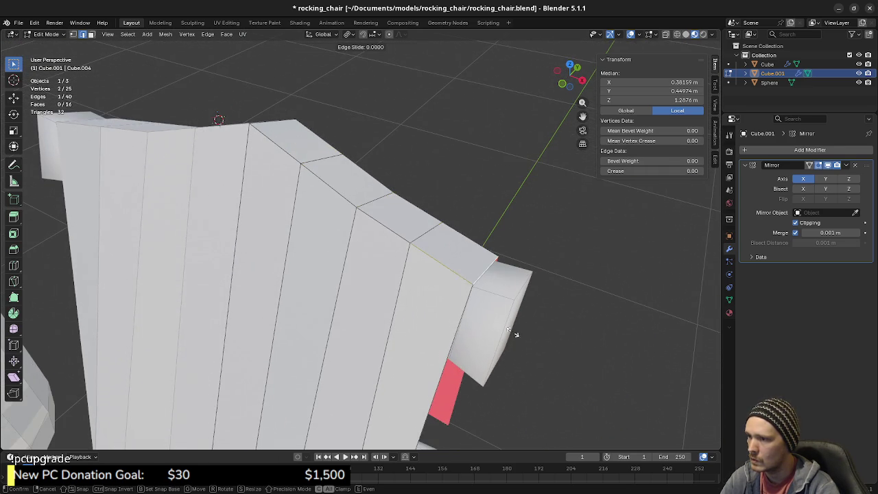
{"action": "key", "text": "Escape"}
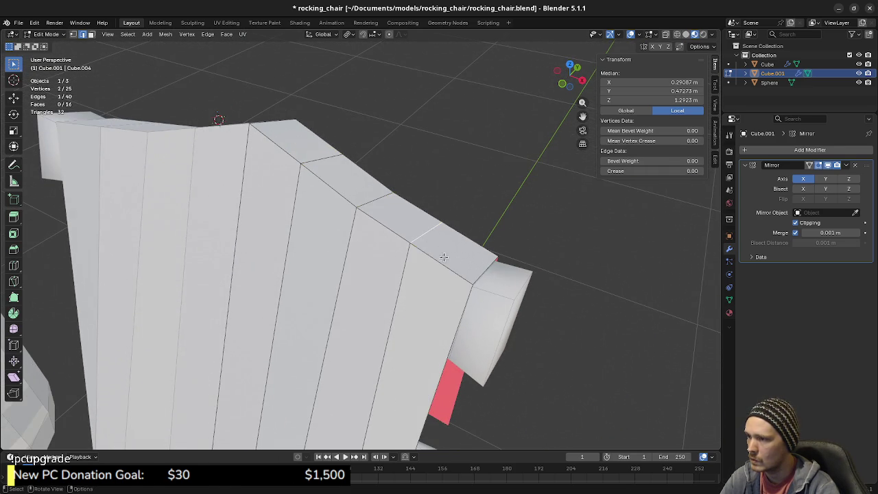
{"action": "key", "text": "g"}
{"action": "key", "text": "g"}
{"action": "left_click", "coordinate": [483, 281]}
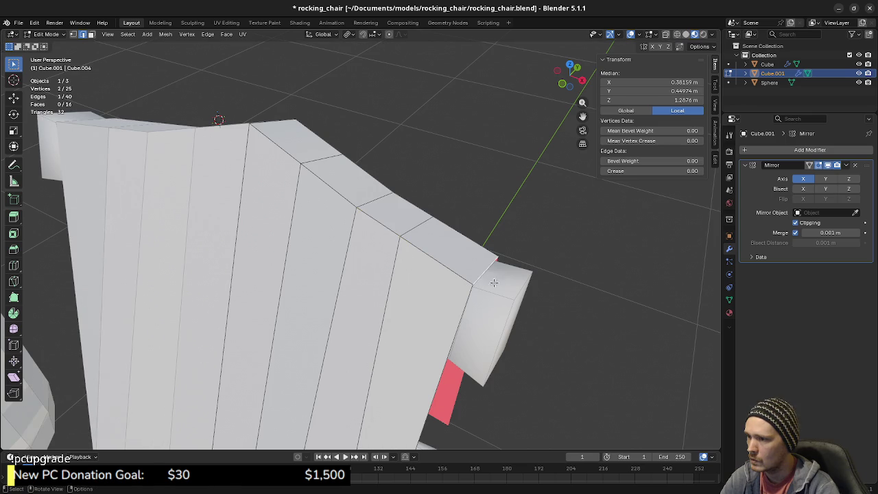
{"action": "key", "text": "g"}
{"action": "key", "text": "g"}
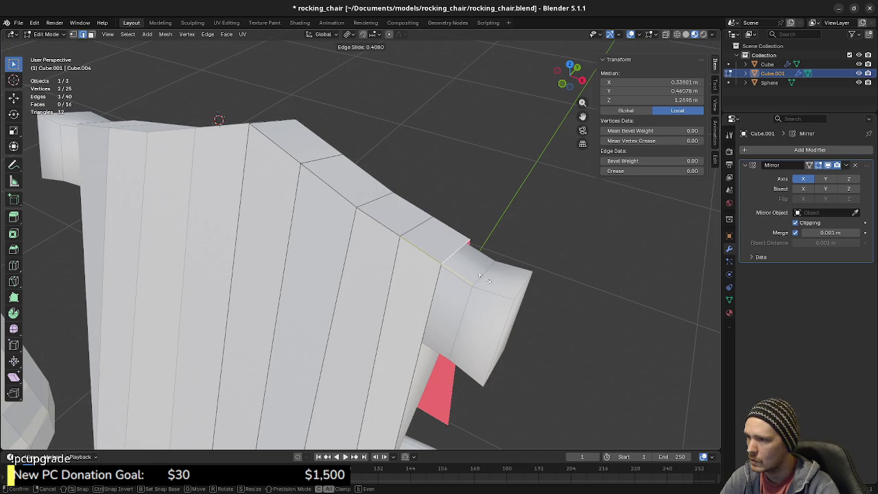
{"action": "left_click", "coordinate": [480, 277]}
{"action": "mouse_move", "coordinate": [397, 301]}
{"action": "middle_mouse_down"}
{"action": "mouse_move", "coordinate": [465, 347]}
{"action": "mouse_move", "coordinate": [455, 240]}
{"action": "mouse_move", "coordinate": [462, 273]}
{"action": "mouse_move", "coordinate": [455, 252]}
{"action": "mouse_move", "coordinate": [482, 263]}
{"action": "middle_mouse_up"}
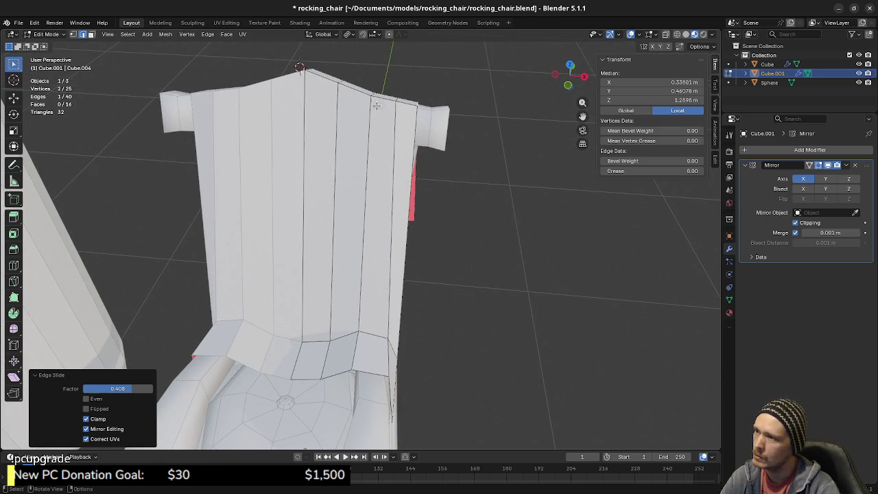
{"action": "mouse_move", "coordinate": [354, 107]}
{"action": "middle_mouse_down"}
{"action": "mouse_move", "coordinate": [359, 169]}
{"action": "mouse_move", "coordinate": [384, 168]}
{"action": "mouse_move", "coordinate": [371, 223]}
{"action": "mouse_move", "coordinate": [383, 221]}
{"action": "middle_mouse_up"}
{"action": "scroll", "coordinate": [398, 167], "scroll_direction": "up", "scroll_amount": 3}
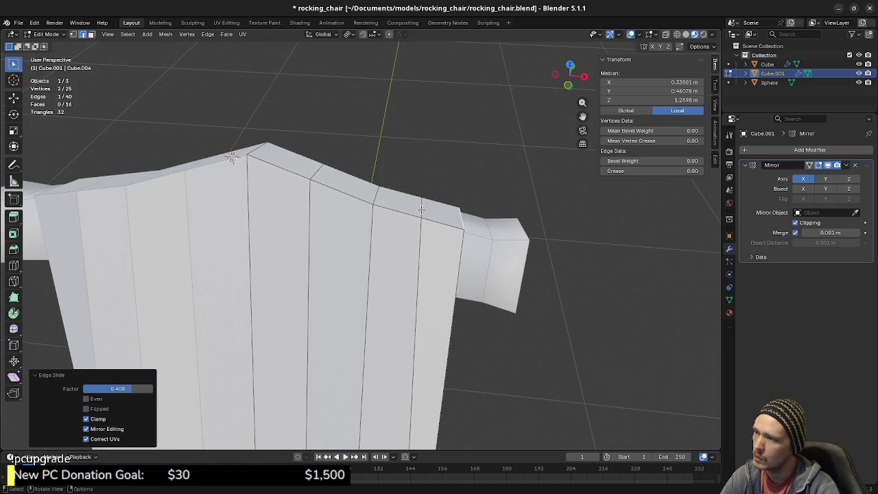
{"action": "key", "text": "g"}
{"action": "key", "text": "g"}
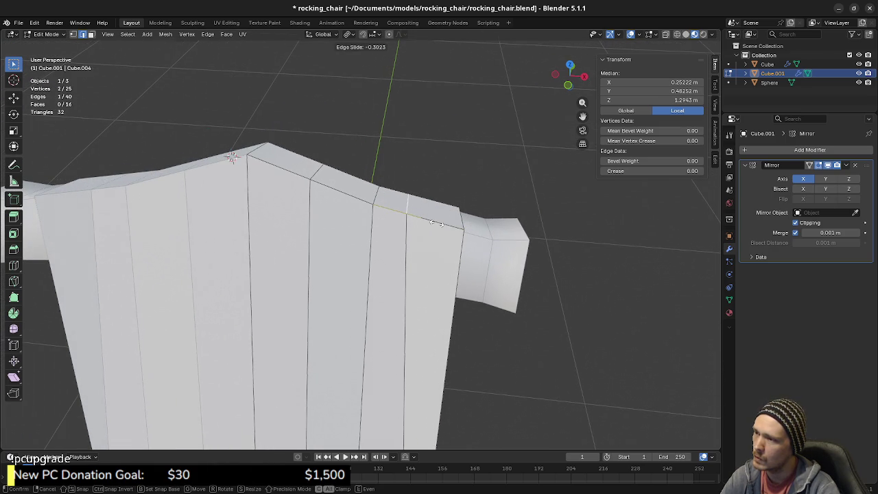
{"action": "left_click", "coordinate": [434, 223]}
{"action": "key", "text": "g"}
{"action": "key", "text": "g"}
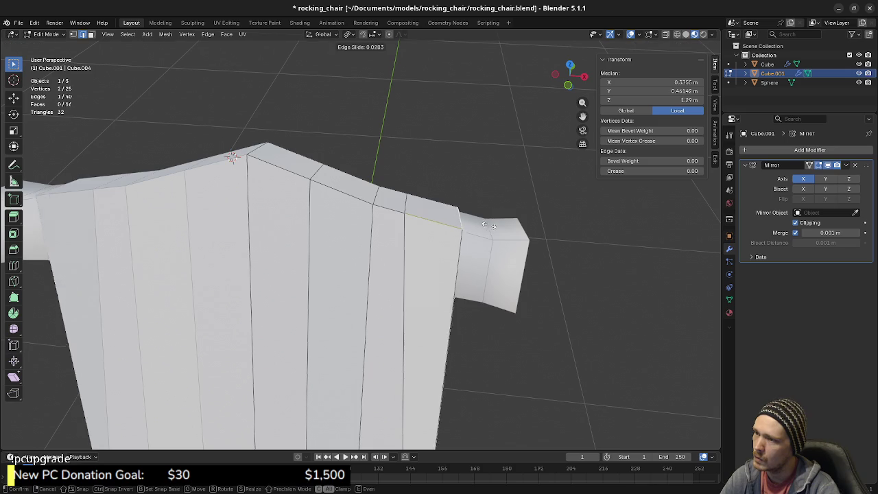
{"action": "left_click", "coordinate": [473, 223]}
Raise the selected edge slightly along Z, then undo the move.
{"action": "mouse_move", "coordinate": [474, 223]}
{"action": "middle_mouse_down"}
{"action": "mouse_move", "coordinate": [427, 243]}
{"action": "mouse_move", "coordinate": [382, 244]}
{"action": "mouse_move", "coordinate": [381, 275]}
{"action": "mouse_move", "coordinate": [153, 265]}
{"action": "mouse_move", "coordinate": [198, 273]}
{"action": "mouse_move", "coordinate": [176, 290]}
{"action": "middle_mouse_up"}
{"action": "key", "text": "g"}
{"action": "key", "text": "z"}
{"action": "left_click", "coordinate": [382, 237]}
{"action": "key", "text": "ctrl+z"}
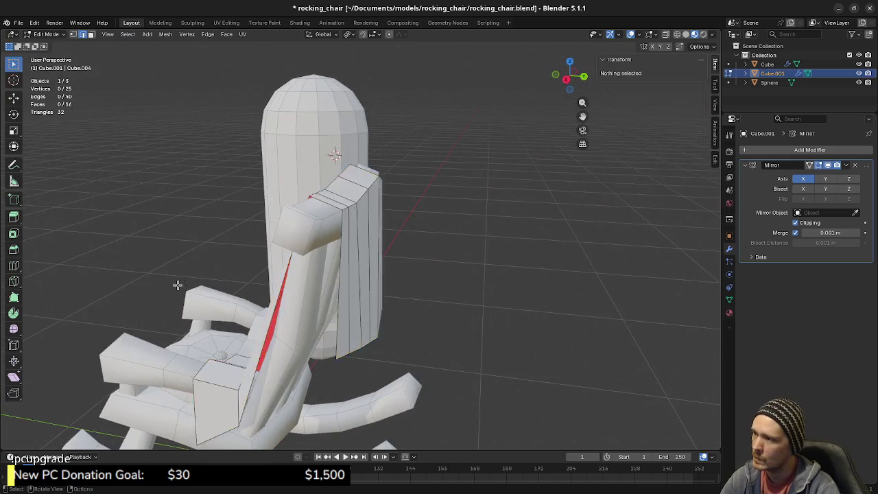
Apply smooth shading to the backrest cover's faces.
{"action": "scroll", "coordinate": [177, 291], "scroll_direction": "up", "scroll_amount": 5}
{"action": "key", "text": "Tab"}
{"action": "scroll", "coordinate": [224, 327], "scroll_direction": "up", "scroll_amount": 2}
{"action": "scroll", "coordinate": [265, 331], "scroll_direction": "down", "scroll_amount": 3}
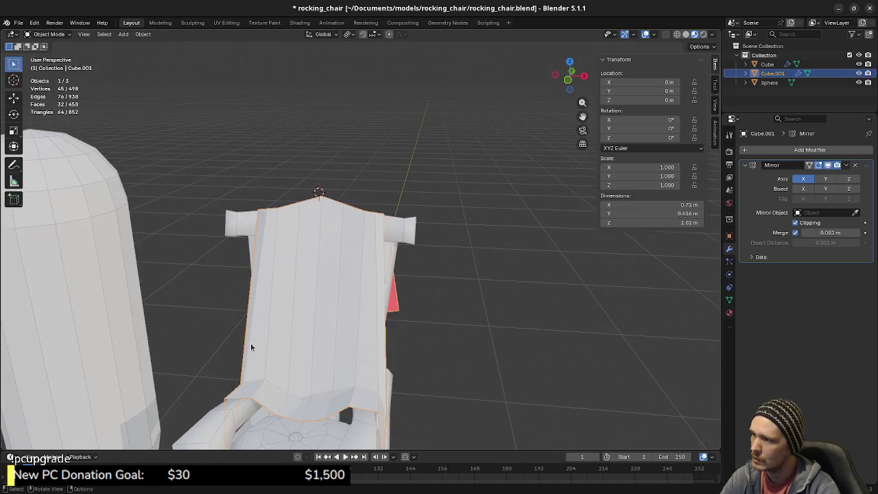
{"action": "scroll", "coordinate": [250, 342], "scroll_direction": "down", "scroll_amount": 2}
{"action": "key", "text": "Tab"}
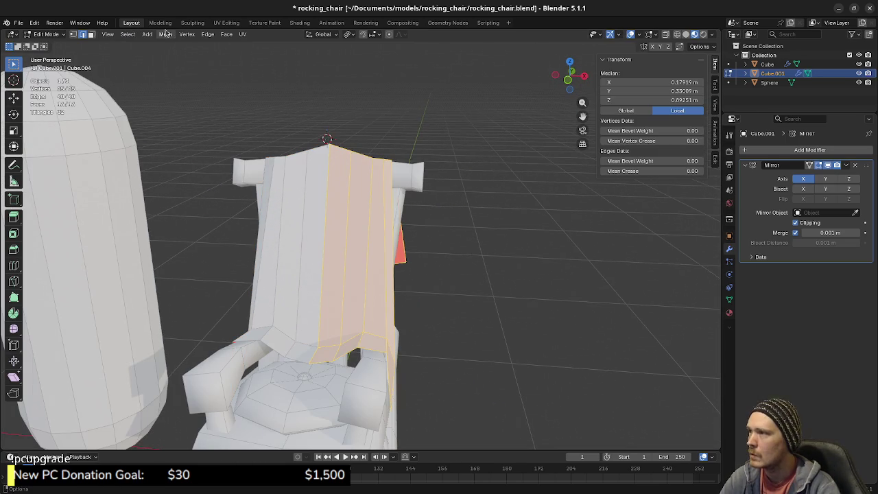
{"action": "left_click", "coordinate": [165, 34]}
{"action": "mouse_move", "coordinate": [181, 197]}
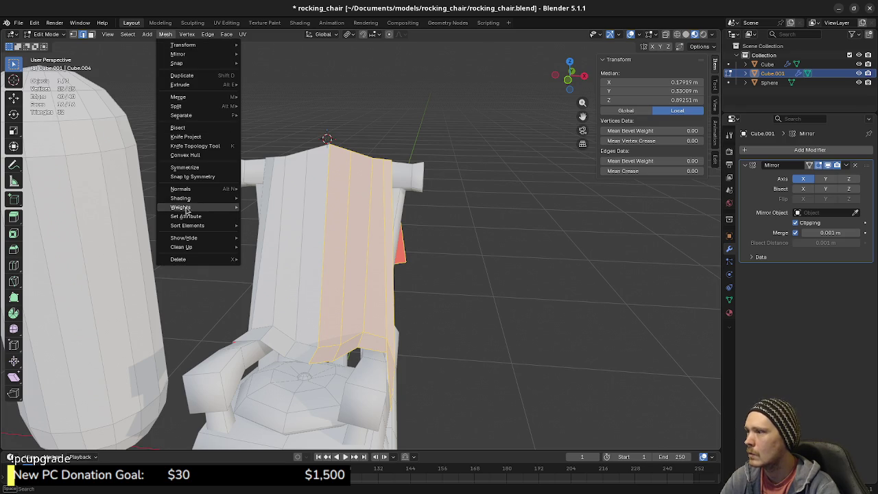
{"action": "left_click", "coordinate": [275, 199]}
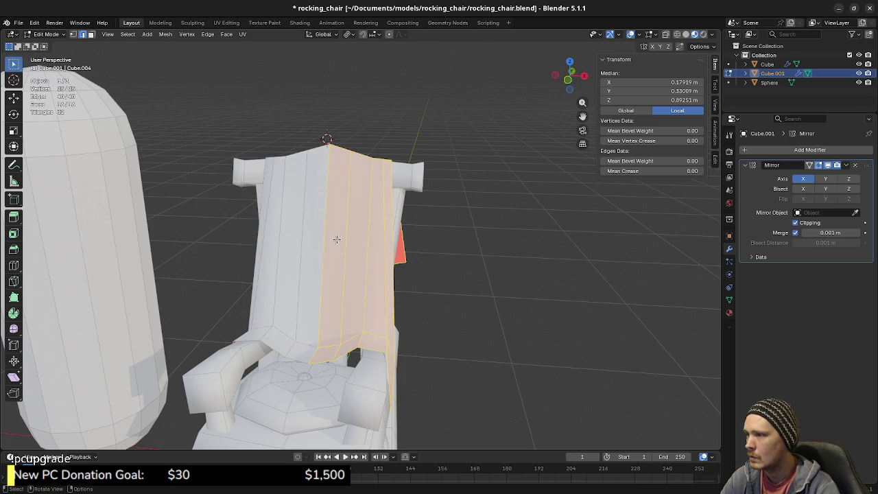
{"action": "key", "text": "Tab"}
Select the backrest cover from a side view and enter Edit Mode zoomed in.
{"action": "mouse_move", "coordinate": [421, 270]}
{"action": "middle_mouse_down"}
{"action": "mouse_move", "coordinate": [326, 274]}
{"action": "mouse_move", "coordinate": [357, 269]}
{"action": "middle_mouse_up"}
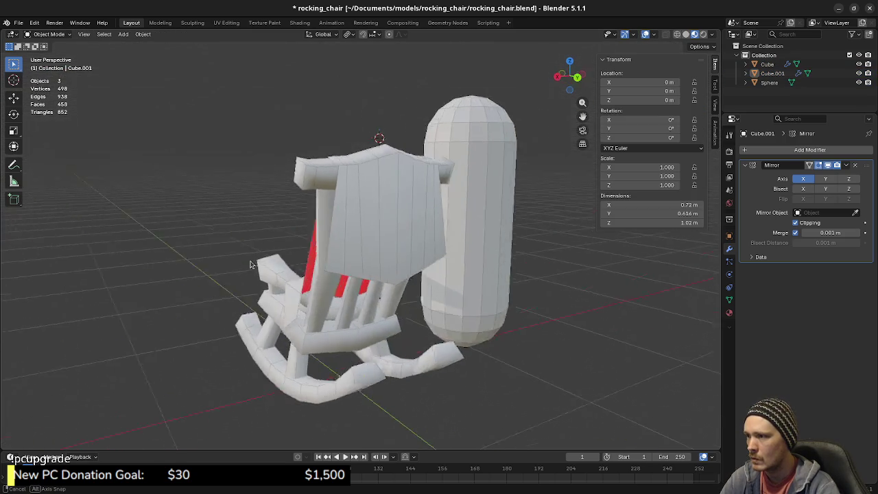
{"action": "left_click", "coordinate": [357, 270]}
{"action": "mouse_move", "coordinate": [371, 315]}
{"action": "middle_mouse_down"}
{"action": "mouse_move", "coordinate": [423, 296]}
{"action": "mouse_move", "coordinate": [355, 292]}
{"action": "mouse_move", "coordinate": [336, 254]}
{"action": "mouse_move", "coordinate": [393, 275]}
{"action": "mouse_move", "coordinate": [371, 302]}
{"action": "middle_mouse_up"}
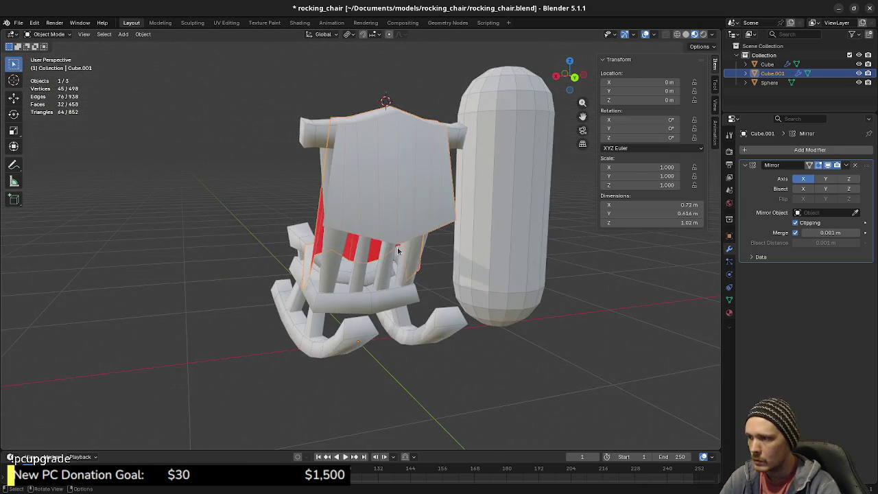
{"action": "key", "text": "Tab"}
{"action": "scroll", "coordinate": [366, 317], "scroll_direction": "up", "scroll_amount": 3}
{"action": "scroll", "coordinate": [367, 318], "scroll_direction": "up", "scroll_amount": 2}
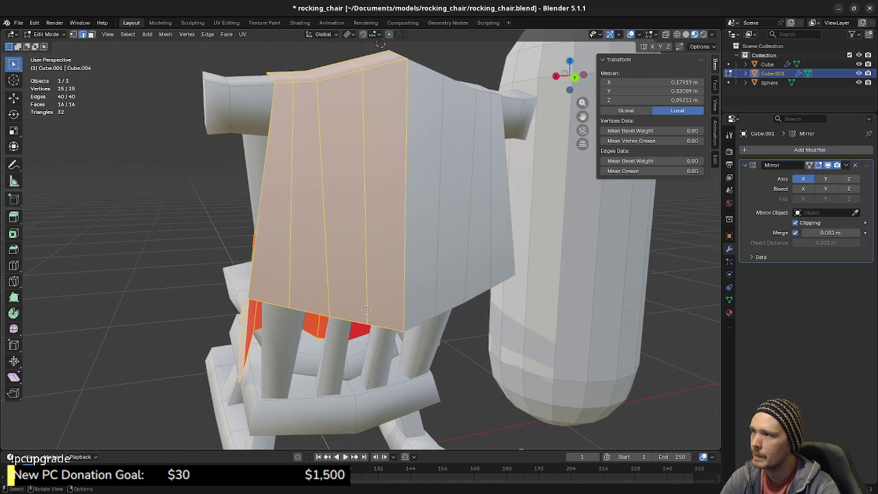
In vertex mode, adjust the heights of two lower-edge vertices of the cover along Z.
{"action": "middle_click_drag", "start_coordinate": [363, 216], "coordinate": [322, 118]}
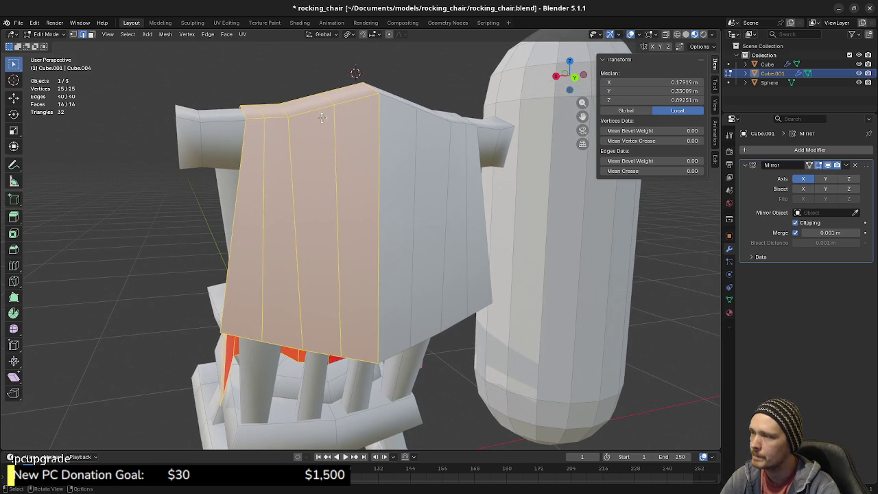
{"action": "mouse_move", "coordinate": [251, 122]}
{"action": "middle_mouse_down"}
{"action": "mouse_move", "coordinate": [311, 309]}
{"action": "mouse_move", "coordinate": [363, 368]}
{"action": "middle_mouse_up"}
{"action": "key", "text": "1"}
{"action": "left_click", "coordinate": [350, 312]}
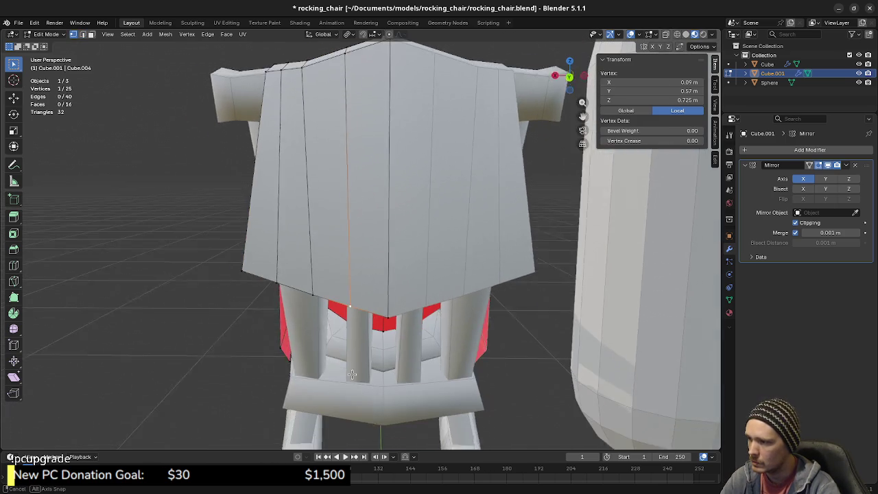
{"action": "key", "text": "g"}
{"action": "key", "text": "z"}
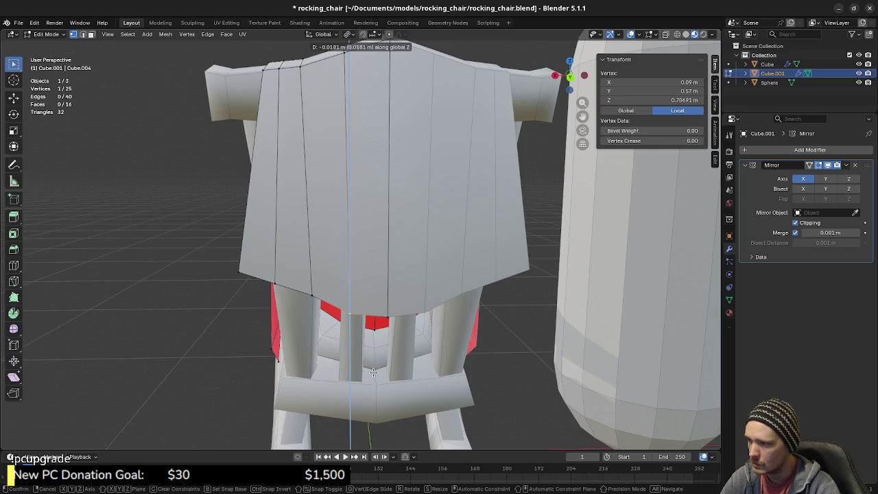
{"action": "left_click", "coordinate": [373, 372]}
{"action": "left_click", "coordinate": [267, 281]}
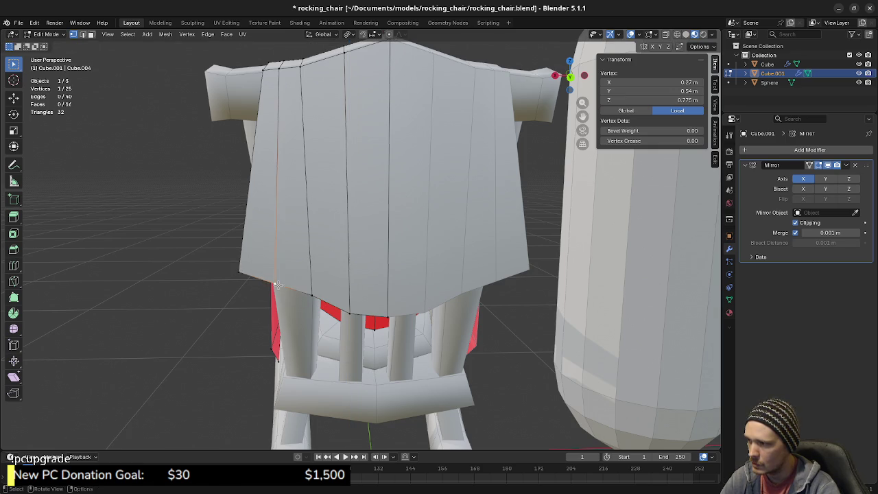
{"action": "key", "text": "g"}
{"action": "key", "text": "z"}
{"action": "left_click", "coordinate": [282, 273]}
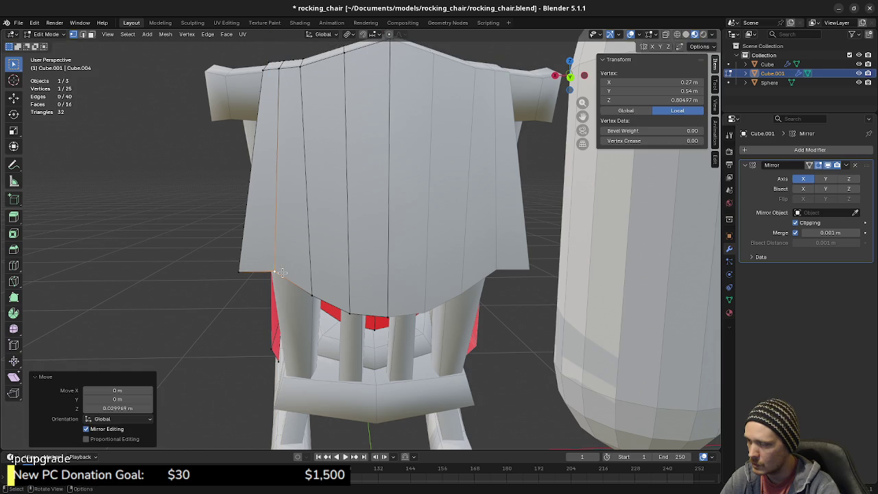
Move the next lower-edge vertex along Z and lower the cover's bottom-left corner vertex.
{"action": "left_click", "coordinate": [311, 297]}
{"action": "key", "text": "g"}
{"action": "key", "text": "z"}
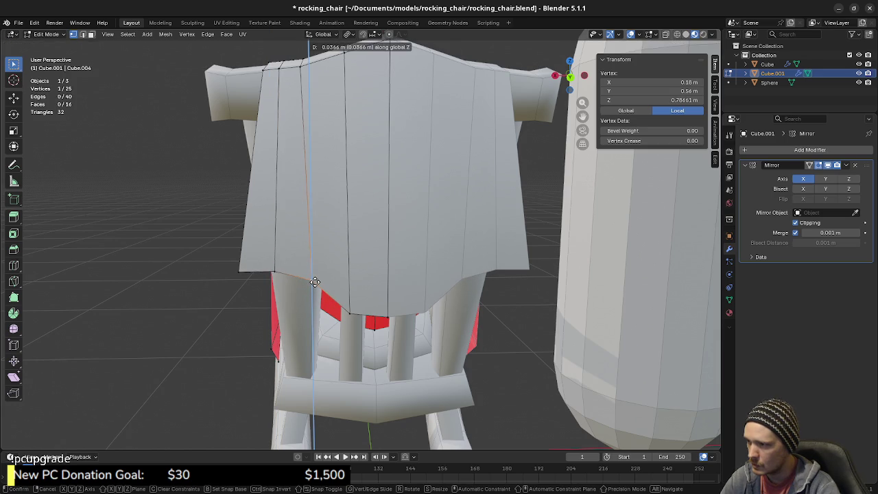
{"action": "left_click", "coordinate": [285, 274]}
{"action": "left_click", "coordinate": [240, 272]}
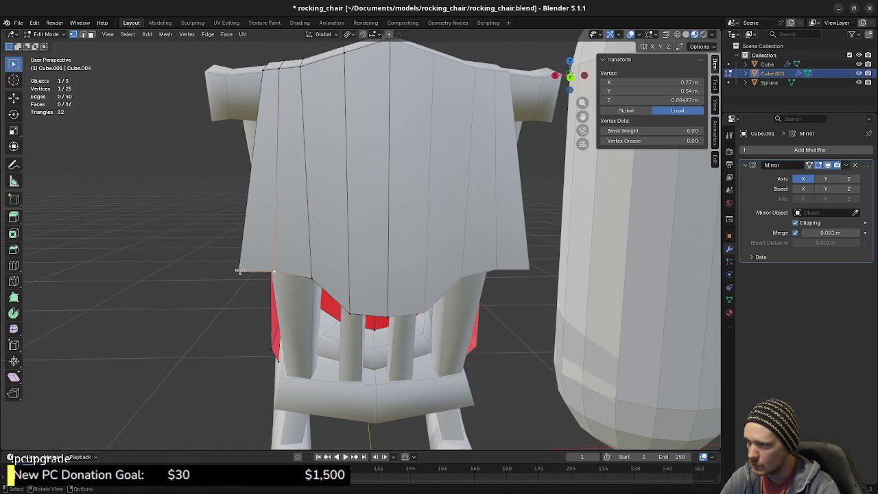
{"action": "key", "text": "g"}
{"action": "key", "text": "z"}
{"action": "left_click", "coordinate": [248, 287]}
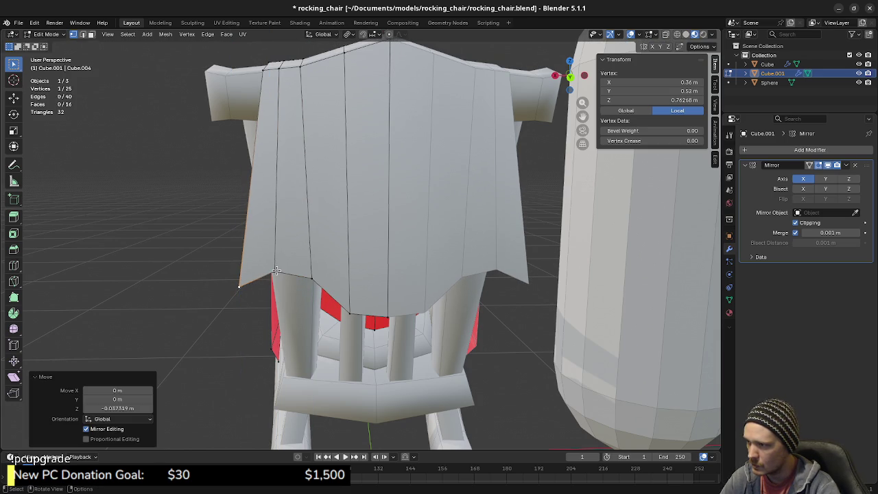
From a side view, select three lower-edge vertices and try a front-to-back move, then cancel.
{"action": "left_click", "coordinate": [276, 271]}
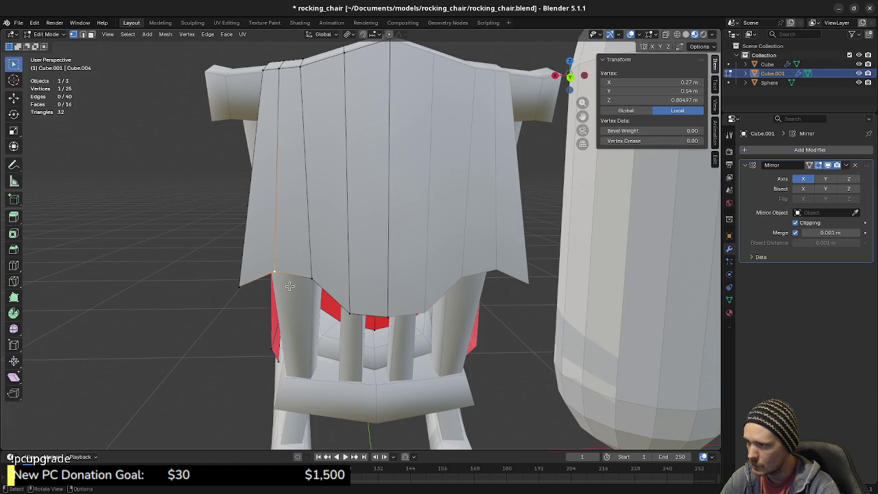
{"action": "middle_click_drag", "start_coordinate": [480, 296], "coordinate": [415, 294]}
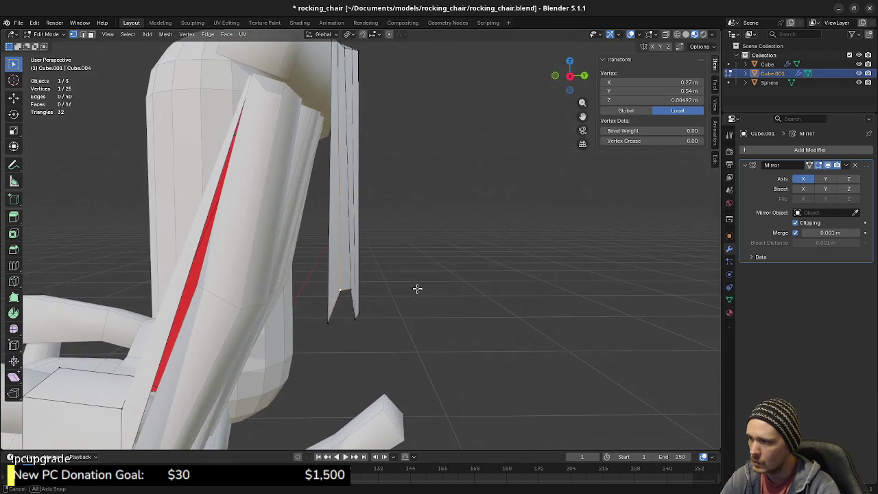
{"action": "middle_click_drag", "start_coordinate": [414, 294], "coordinate": [400, 300]}
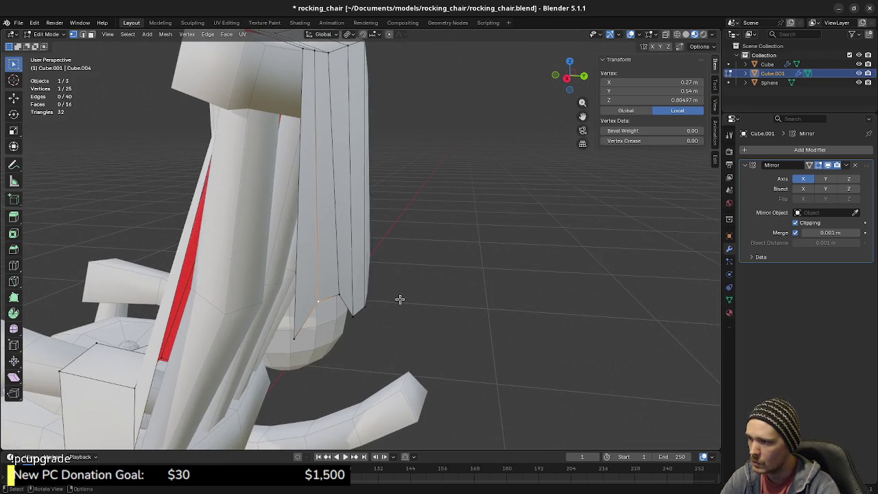
{"action": "mouse_move", "coordinate": [316, 330]}
{"action": "middle_mouse_down"}
{"action": "mouse_move", "coordinate": [351, 318]}
{"action": "mouse_move", "coordinate": [354, 306]}
{"action": "middle_mouse_up"}
{"action": "left_click", "coordinate": [309, 316]}
{"action": "left_click", "coordinate": [336, 293], "text": "shift"}
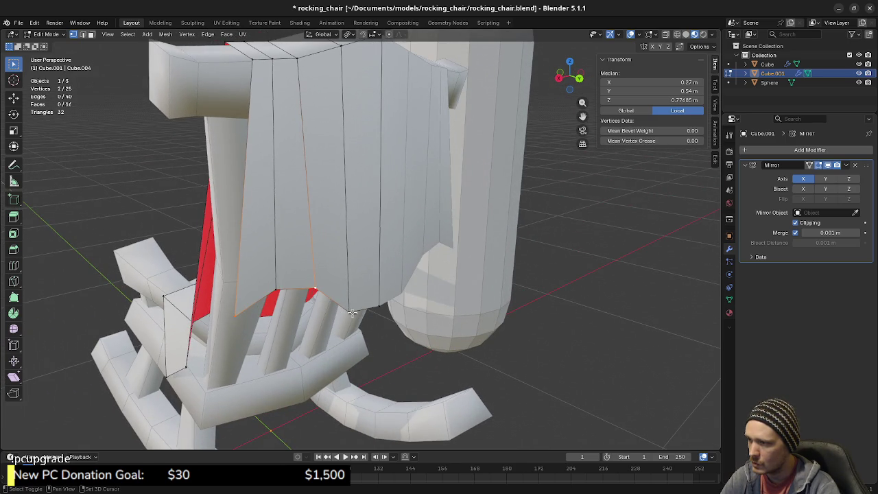
{"action": "left_click", "coordinate": [352, 312], "text": "shift"}
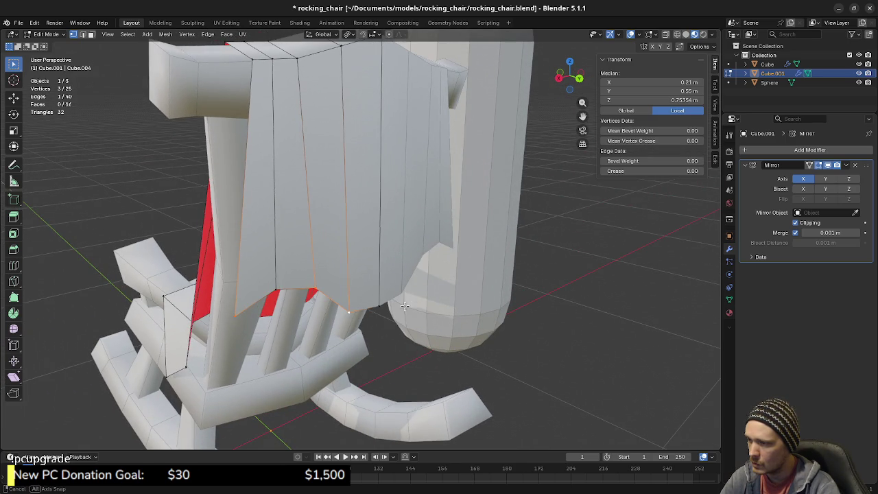
{"action": "middle_click_drag", "start_coordinate": [409, 304], "coordinate": [439, 290]}
{"action": "key", "text": "g"}
{"action": "key", "text": "y"}
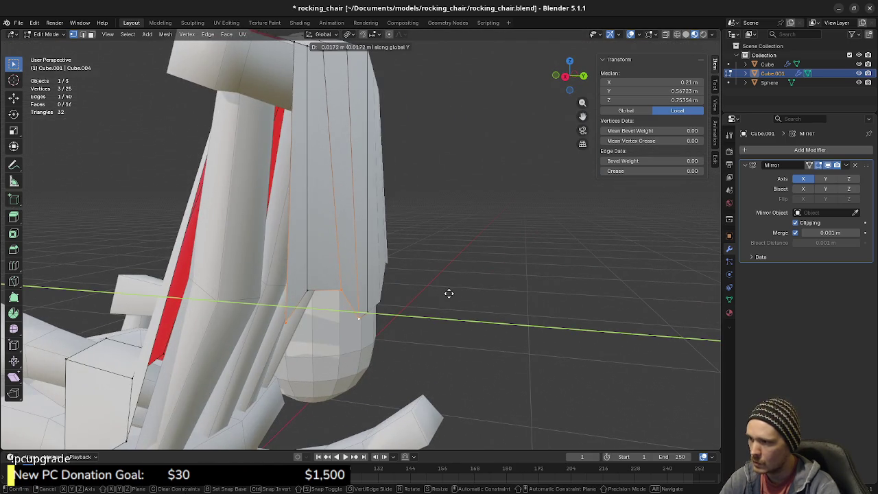
{"action": "right_click", "coordinate": [435, 292]}
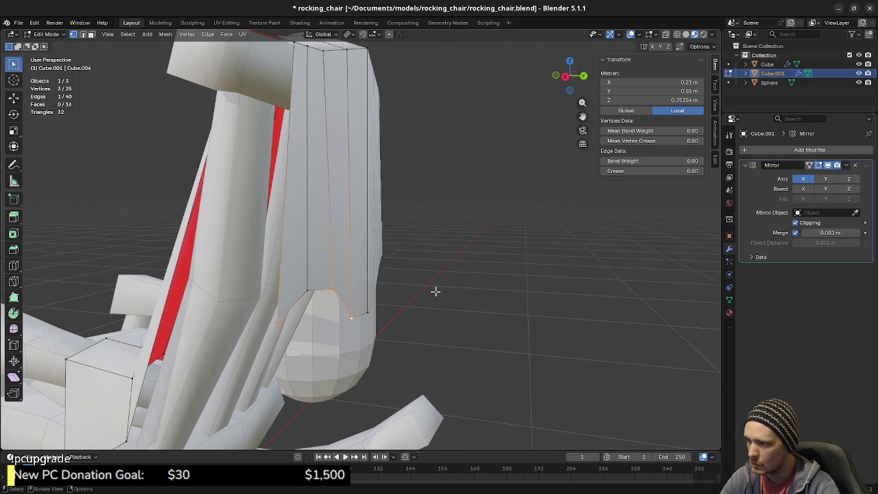
Push selected lower-edge vertices, then one more vertex, backward along Y.
{"action": "left_click", "coordinate": [306, 290]}
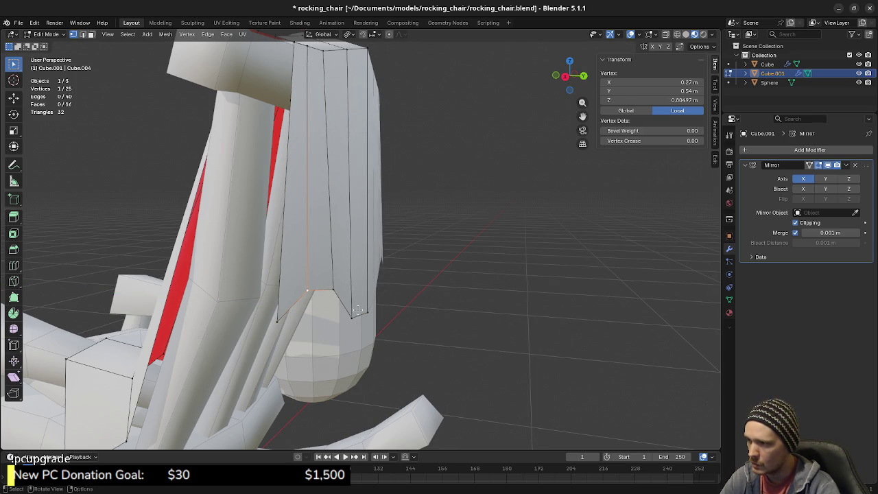
{"action": "left_click", "coordinate": [350, 314], "text": "shift"}
{"action": "key", "text": "g"}
{"action": "key", "text": "y"}
{"action": "left_click", "coordinate": [379, 313]}
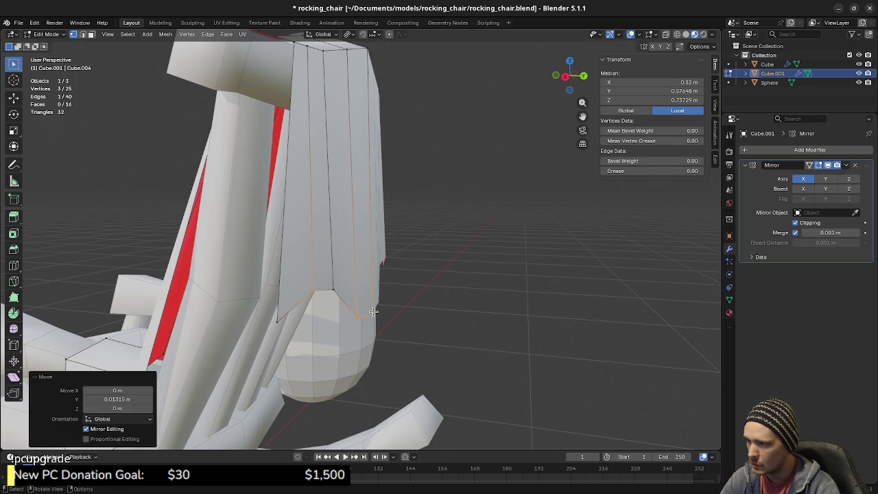
{"action": "left_click", "coordinate": [374, 313]}
{"action": "key", "text": "g"}
{"action": "key", "text": "y"}
{"action": "left_click", "coordinate": [415, 319]}
Shift a lower-left cover vertex sideways along X toward the centre.
{"action": "mouse_move", "coordinate": [416, 320]}
{"action": "middle_mouse_down"}
{"action": "mouse_move", "coordinate": [241, 331]}
{"action": "mouse_move", "coordinate": [428, 329]}
{"action": "middle_mouse_up"}
{"action": "mouse_move", "coordinate": [358, 327]}
{"action": "middle_mouse_down"}
{"action": "mouse_move", "coordinate": [281, 323]}
{"action": "mouse_move", "coordinate": [277, 274]}
{"action": "mouse_move", "coordinate": [294, 307]}
{"action": "middle_mouse_up"}
{"action": "left_click", "coordinate": [277, 273]}
{"action": "key", "text": "g"}
{"action": "key", "text": "x"}
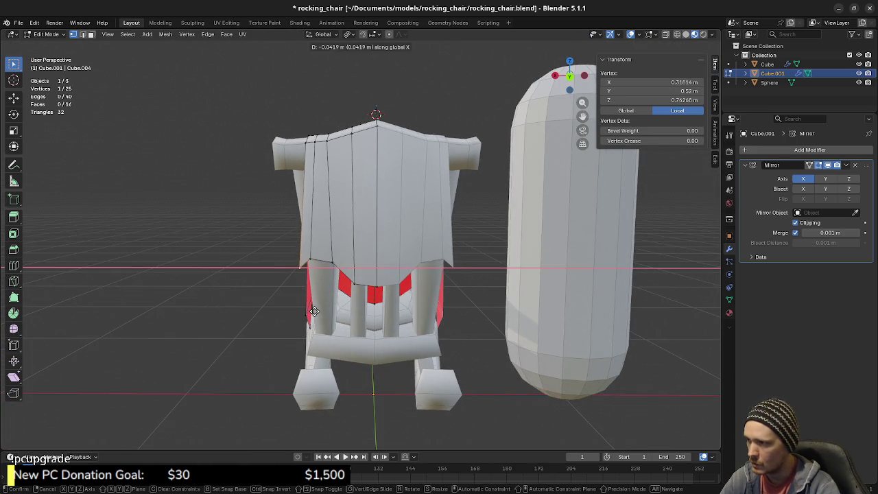
{"action": "left_click", "coordinate": [315, 311]}
{"action": "middle_click_drag", "start_coordinate": [315, 311], "coordinate": [328, 312], "text": "alt"}
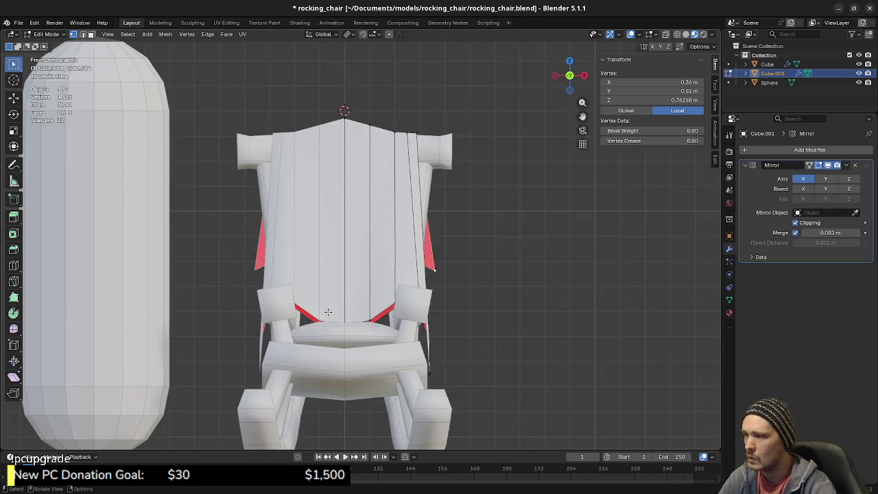
{"action": "scroll", "coordinate": [328, 312], "scroll_direction": "up", "scroll_amount": 3}
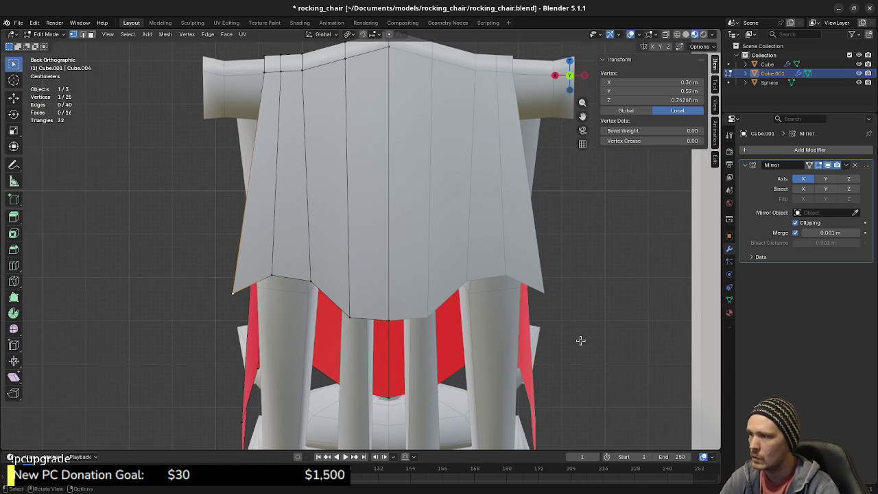
{"action": "key", "text": "g"}
{"action": "key", "text": "x"}
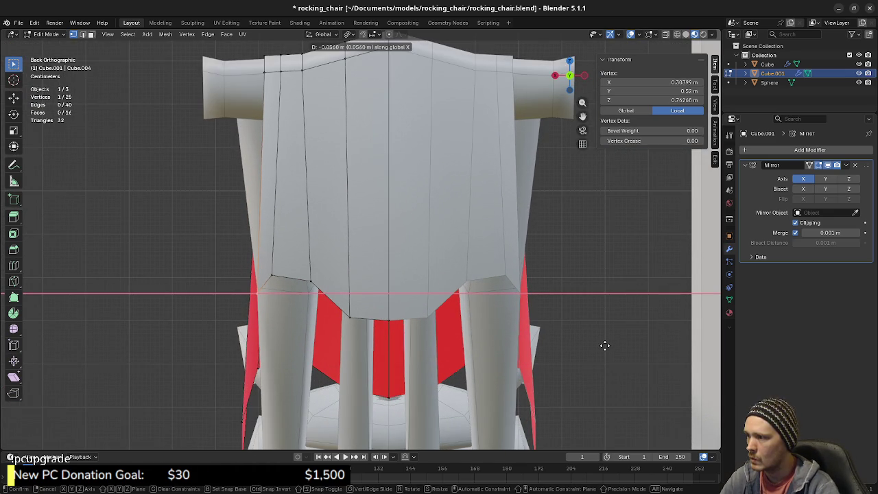
{"action": "left_click", "coordinate": [607, 345]}
Shift another lower-left vertex and a near-centre lower-edge vertex about 0.019 m along X.
{"action": "left_click", "coordinate": [279, 277]}
{"action": "key", "text": "g"}
{"action": "key", "text": "x"}
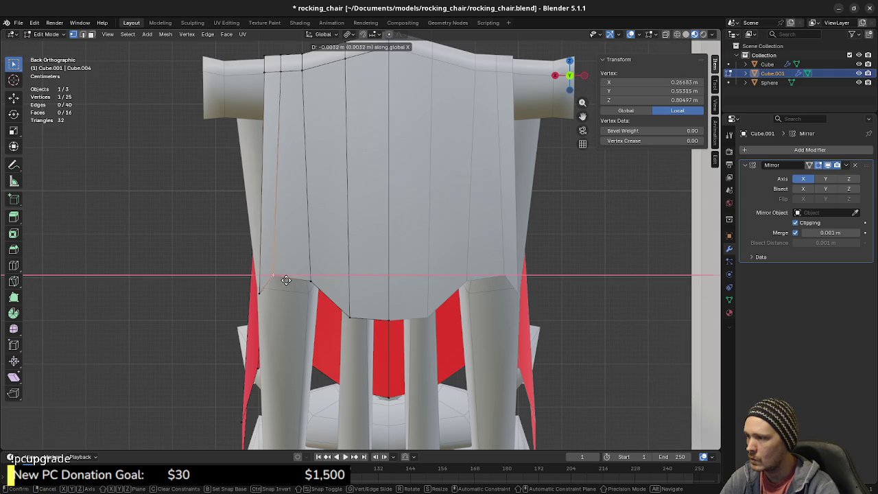
{"action": "left_click", "coordinate": [288, 282]}
{"action": "left_click", "coordinate": [310, 282]}
{"action": "left_click", "coordinate": [351, 321]}
{"action": "key", "text": "g"}
{"action": "key", "text": "x"}
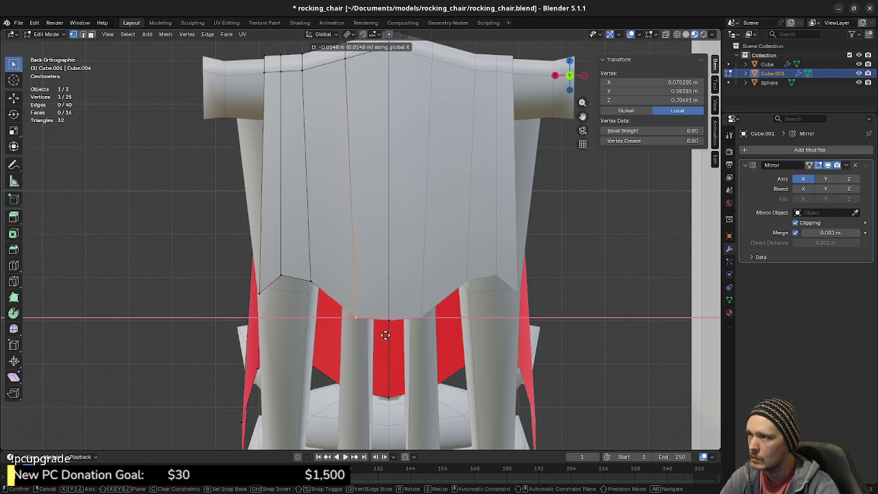
{"action": "left_click", "coordinate": [386, 335]}
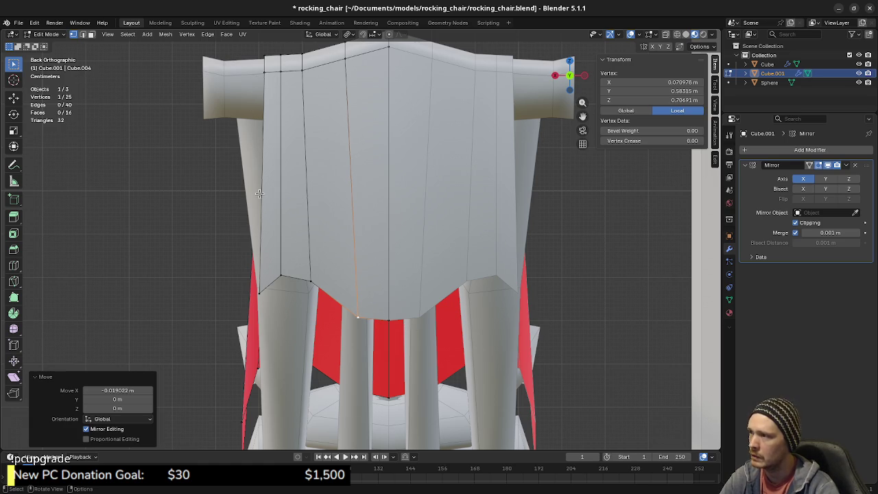
Shift the vertices along the cover's left seam sideways along X.
{"action": "left_click", "coordinate": [255, 293]}
{"action": "key", "text": "g"}
{"action": "key", "text": "x"}
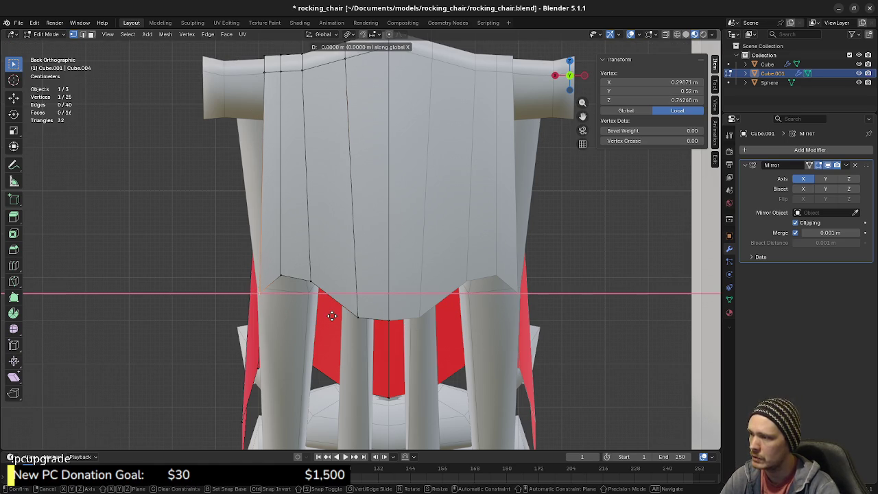
{"action": "key", "text": "Escape"}
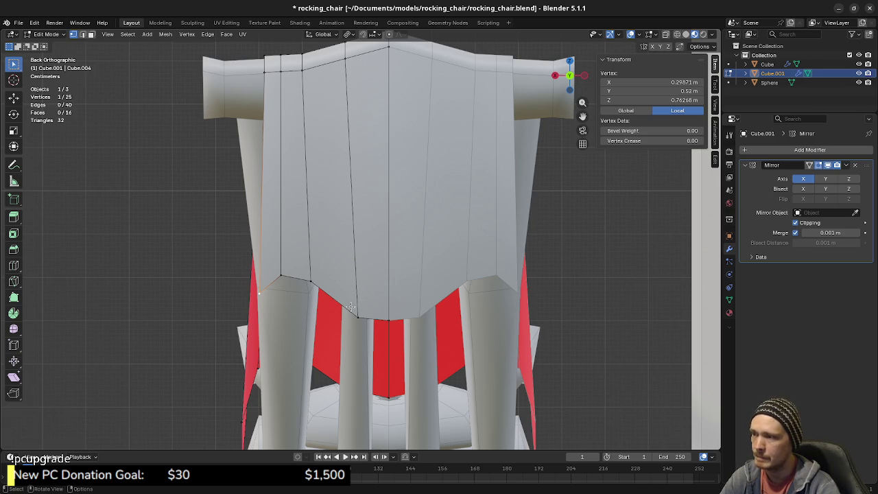
{"action": "left_click", "coordinate": [334, 323], "text": "ctrl"}
{"action": "key", "text": "g"}
{"action": "key", "text": "x"}
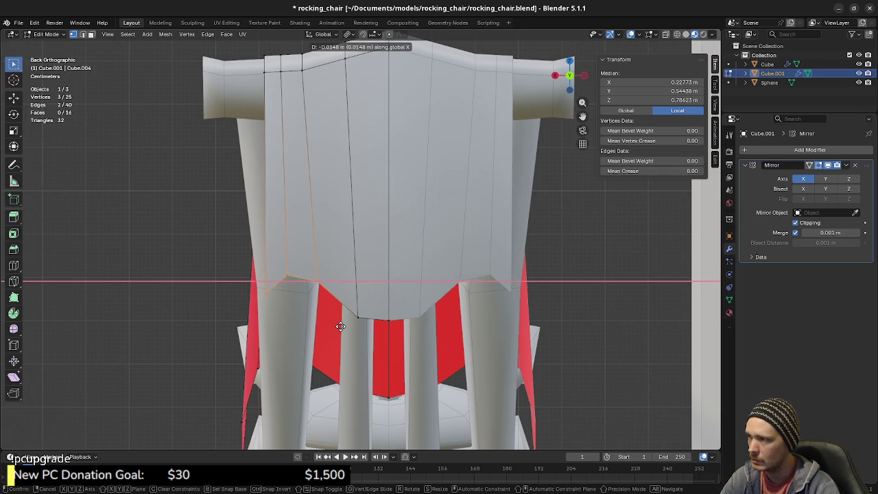
{"action": "left_click", "coordinate": [341, 326]}
Lower a lower-edge vertex and the next rim edge along Z to shape the hem.
{"action": "mouse_move", "coordinate": [342, 368]}
{"action": "middle_mouse_down"}
{"action": "mouse_move", "coordinate": [422, 370]}
{"action": "mouse_move", "coordinate": [396, 320]}
{"action": "middle_mouse_up"}
{"action": "left_click", "coordinate": [390, 320]}
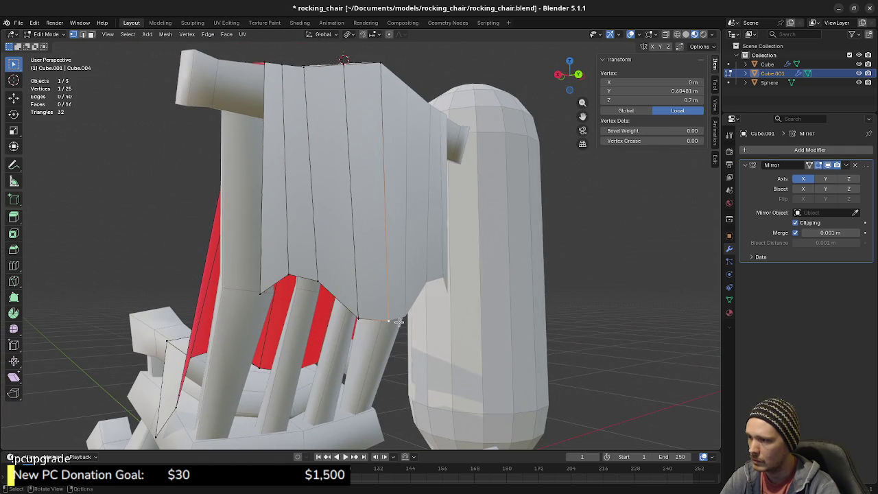
{"action": "key", "text": "g"}
{"action": "key", "text": "z"}
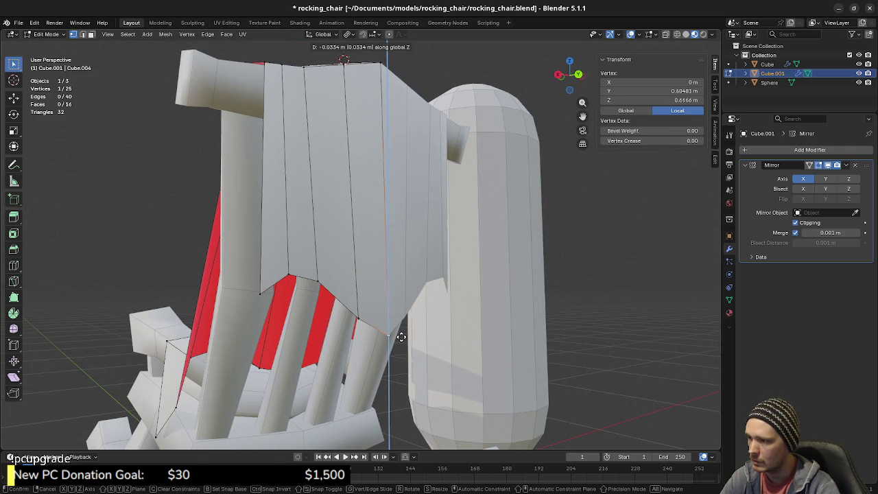
{"action": "key", "text": "Escape"}
{"action": "key", "text": "g"}
{"action": "key", "text": "z"}
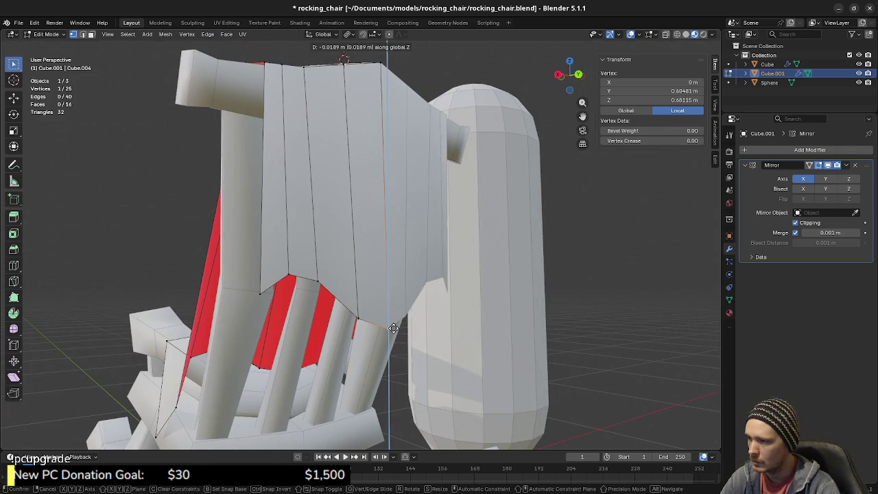
{"action": "left_click", "coordinate": [398, 326]}
{"action": "left_click", "coordinate": [374, 323]}
{"action": "key", "text": "g"}
{"action": "key", "text": "z"}
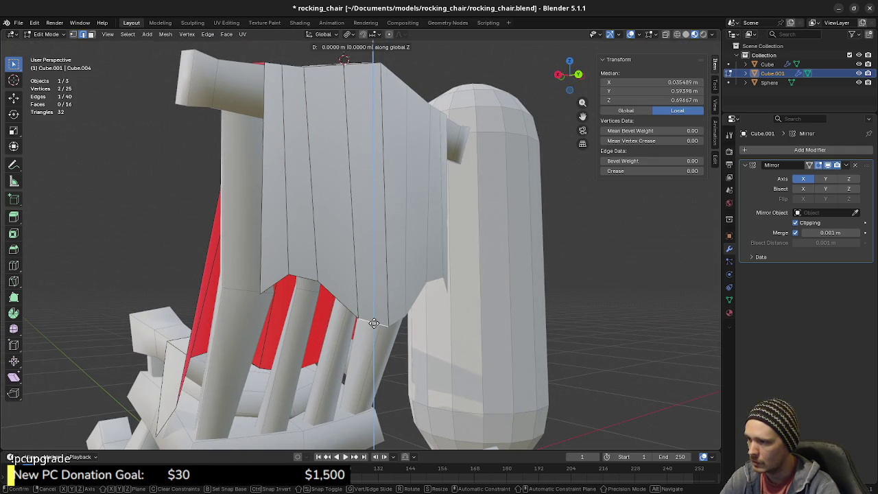
{"action": "left_click", "coordinate": [373, 345]}
In Back Orthographic view, slide the lower rim corner vertex about 0.062 m toward the centre along X.
{"action": "mouse_move", "coordinate": [373, 345]}
{"action": "middle_mouse_down"}
{"action": "mouse_move", "coordinate": [278, 334]}
{"action": "mouse_move", "coordinate": [443, 333]}
{"action": "mouse_move", "coordinate": [412, 317]}
{"action": "mouse_move", "coordinate": [361, 323]}
{"action": "mouse_move", "coordinate": [435, 304]}
{"action": "mouse_move", "coordinate": [320, 314]}
{"action": "mouse_move", "coordinate": [373, 318]}
{"action": "mouse_move", "coordinate": [353, 313]}
{"action": "mouse_move", "coordinate": [332, 282]}
{"action": "mouse_move", "coordinate": [276, 292]}
{"action": "middle_mouse_up"}
{"action": "scroll", "coordinate": [435, 304], "scroll_direction": "down", "scroll_amount": 3}
{"action": "scroll", "coordinate": [333, 282], "scroll_direction": "up", "scroll_amount": 2}
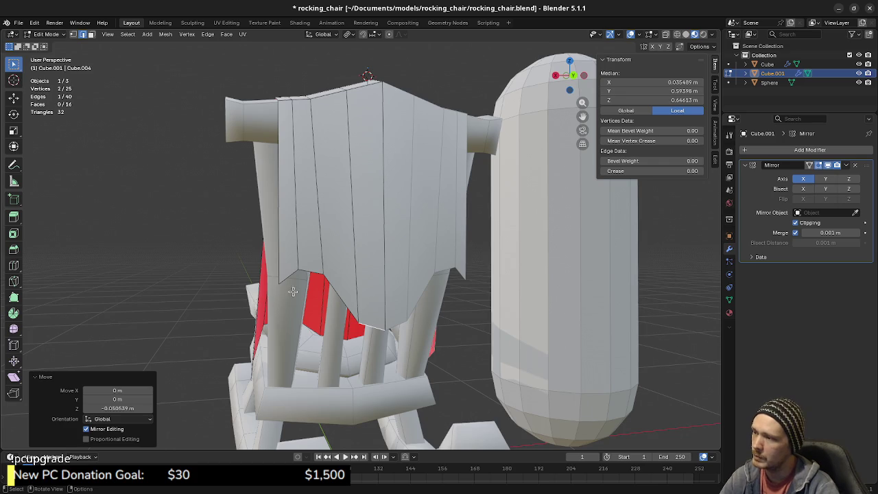
{"action": "scroll", "coordinate": [302, 291], "scroll_direction": "up", "scroll_amount": 2}
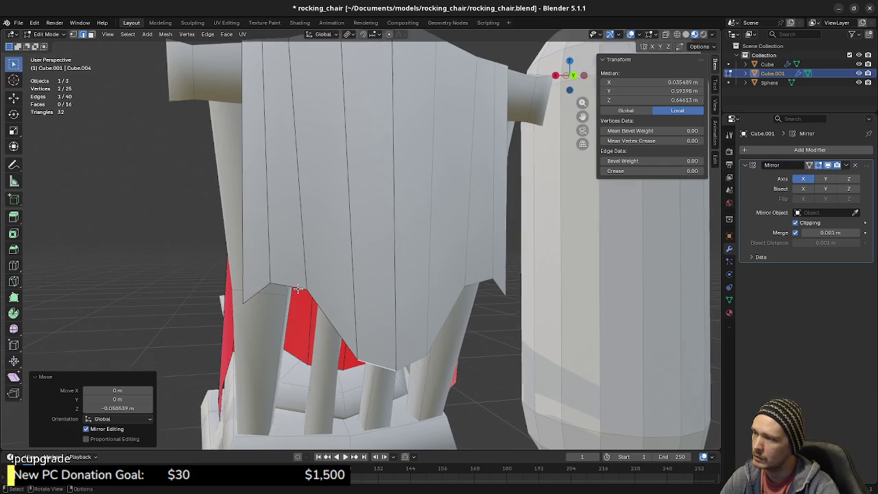
{"action": "left_click", "coordinate": [244, 305]}
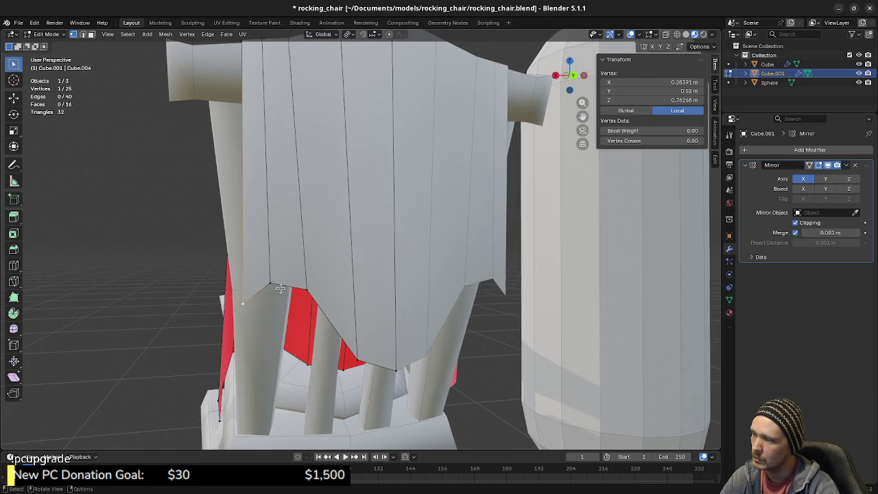
{"action": "mouse_move", "coordinate": [281, 308]}
{"action": "middle_mouse_down"}
{"action": "mouse_move", "coordinate": [275, 287]}
{"action": "mouse_move", "coordinate": [319, 315]}
{"action": "middle_mouse_up"}
{"action": "key", "text": "KP_1"}
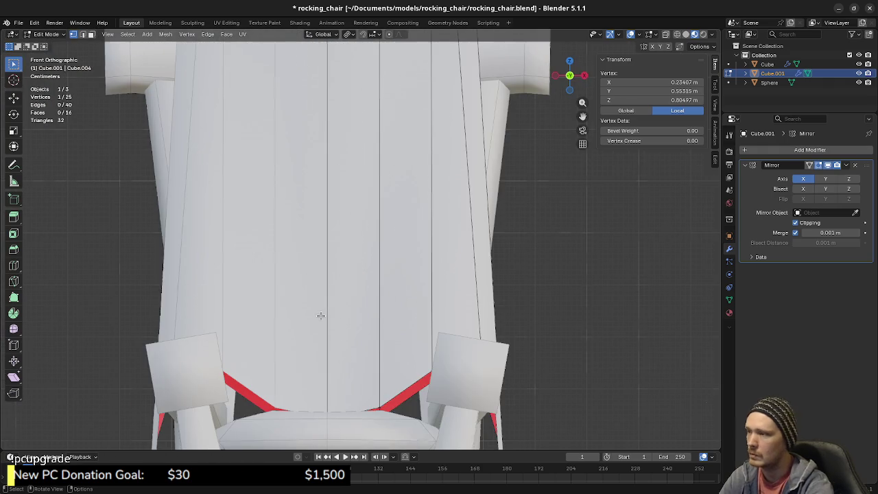
{"action": "key", "text": "ctrl+KP_1"}
{"action": "scroll", "coordinate": [320, 312], "scroll_direction": "down", "scroll_amount": 1}
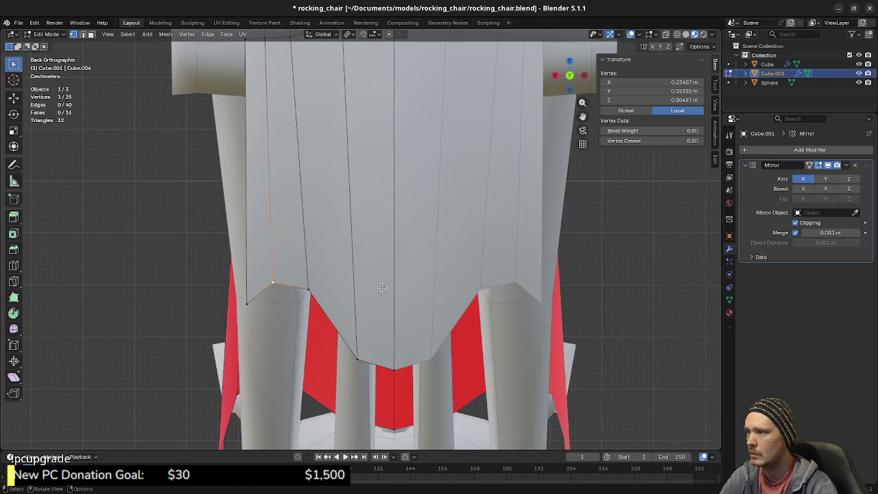
{"action": "key", "text": "g"}
{"action": "key", "text": "x"}
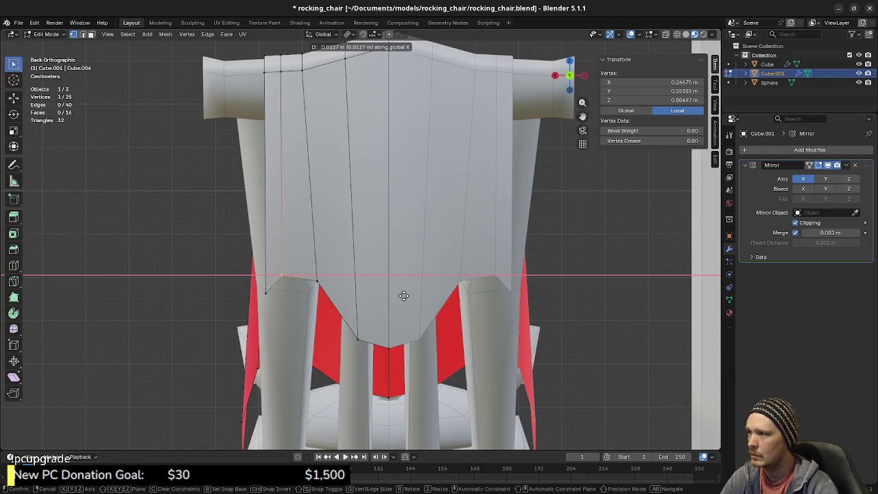
{"action": "left_click", "coordinate": [403, 296]}
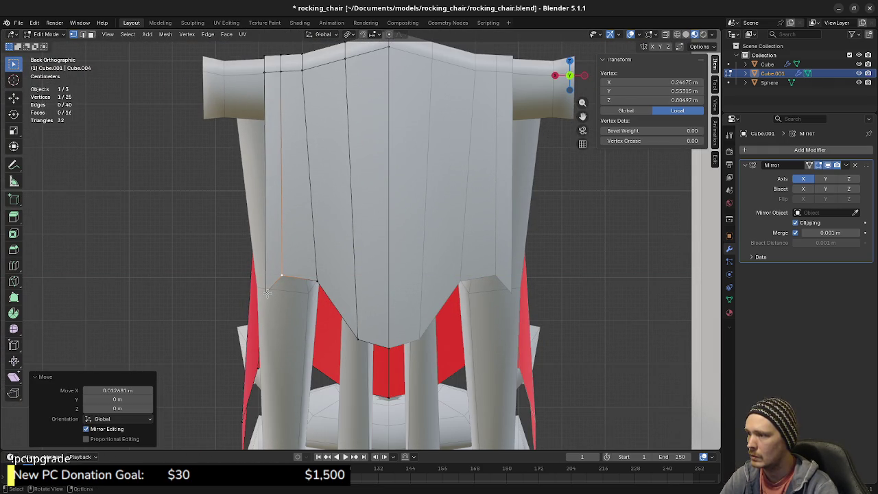
{"action": "key", "text": "g"}
{"action": "key", "text": "x"}
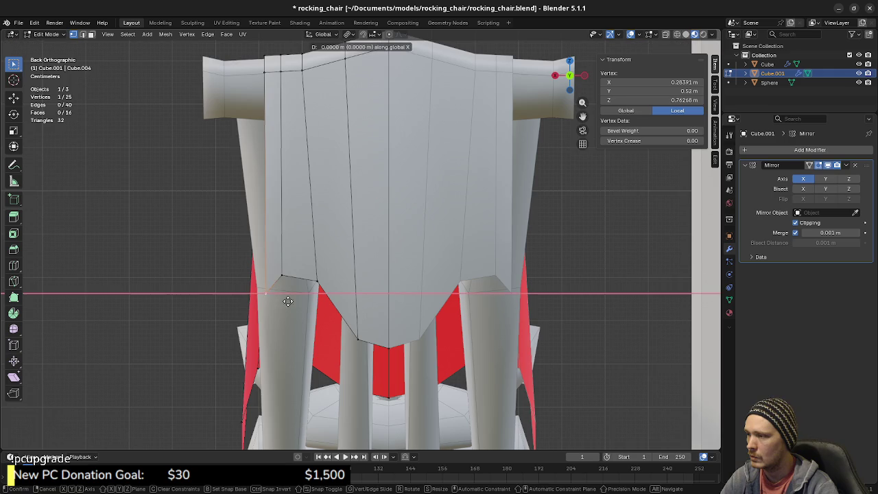
{"action": "left_click", "coordinate": [311, 305]}
{"action": "mouse_move", "coordinate": [311, 304]}
{"action": "middle_mouse_down"}
{"action": "mouse_move", "coordinate": [332, 311]}
{"action": "mouse_move", "coordinate": [316, 294]}
{"action": "mouse_move", "coordinate": [398, 290]}
{"action": "middle_mouse_up"}
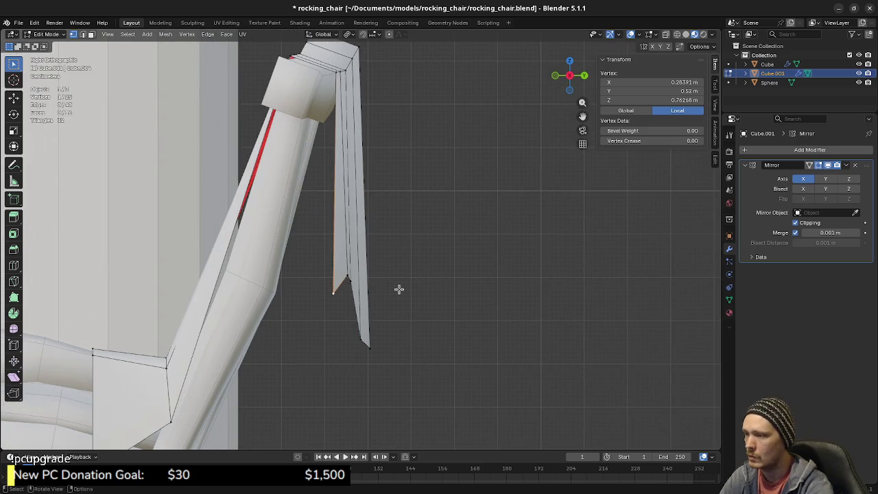
Box-select the whole backrest cover and move it along Y closer to the chair back.
{"action": "key", "text": "g"}
{"action": "key", "text": "x"}
{"action": "left_click", "coordinate": [401, 290]}
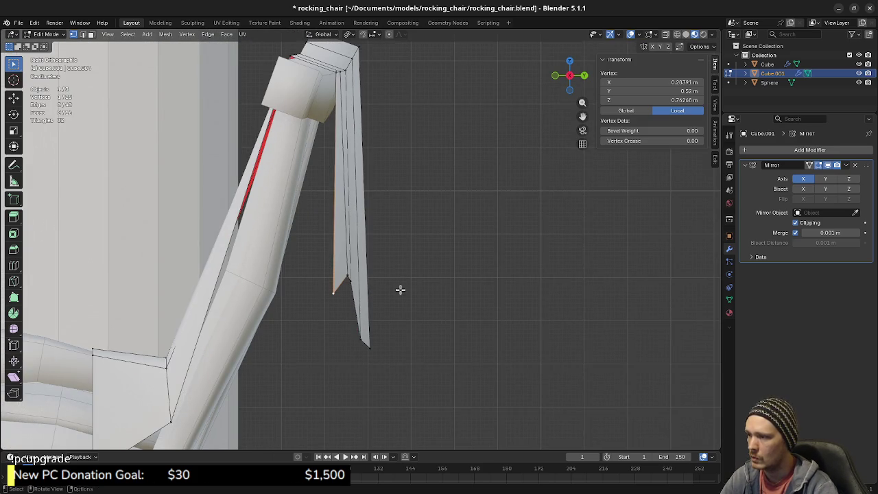
{"action": "left_click_drag", "start_coordinate": [319, 257], "coordinate": [415, 397]}
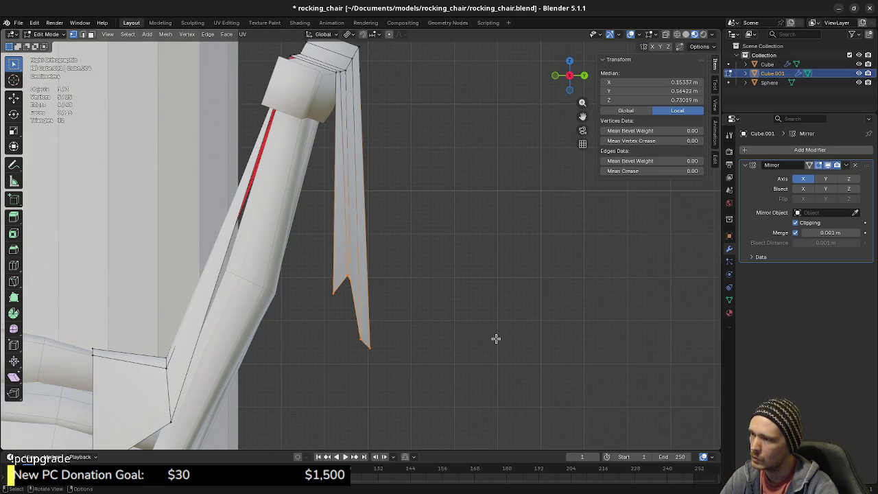
{"action": "key", "text": "s"}
{"action": "key", "text": "y"}
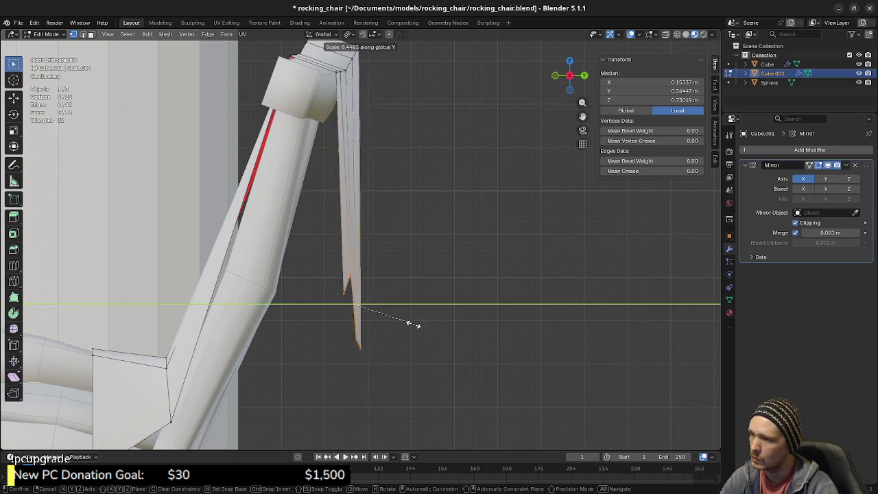
{"action": "key", "text": "Escape"}
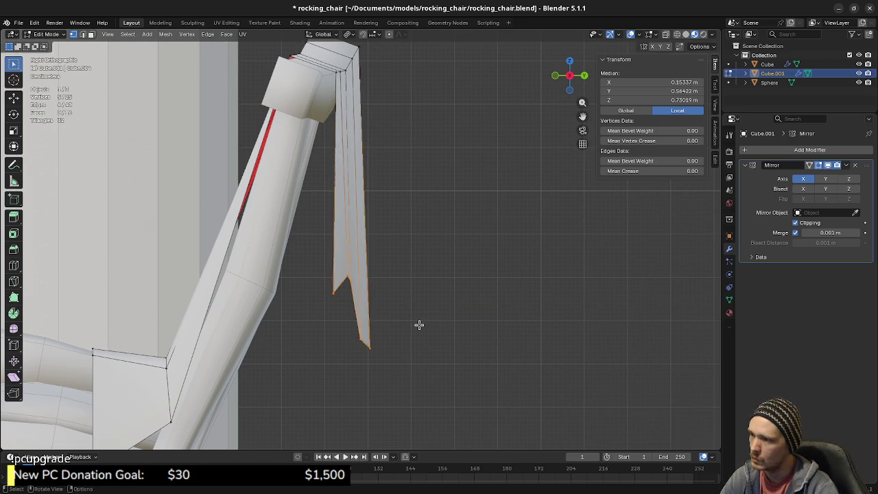
{"action": "key", "text": "g"}
{"action": "key", "text": "y"}
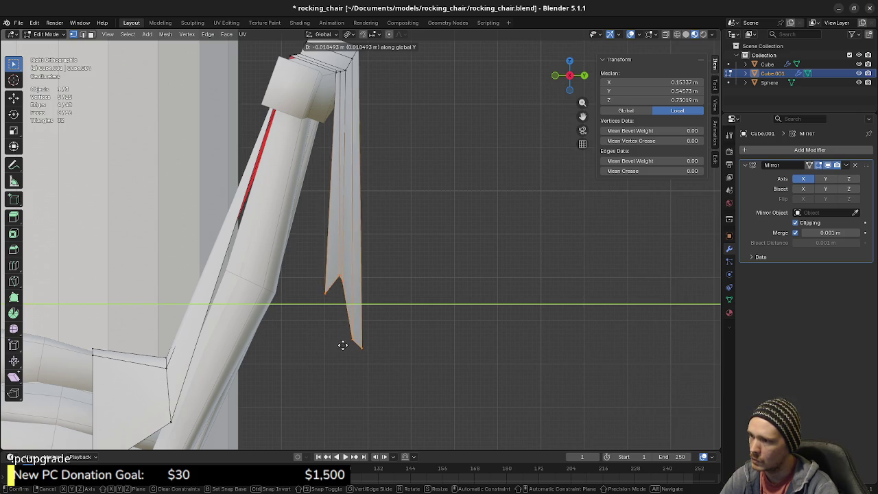
{"action": "left_click", "coordinate": [341, 315]}
Tuck the cover's outer lower corner vertex about 0.017 m along Y.
{"action": "left_click", "coordinate": [332, 306]}
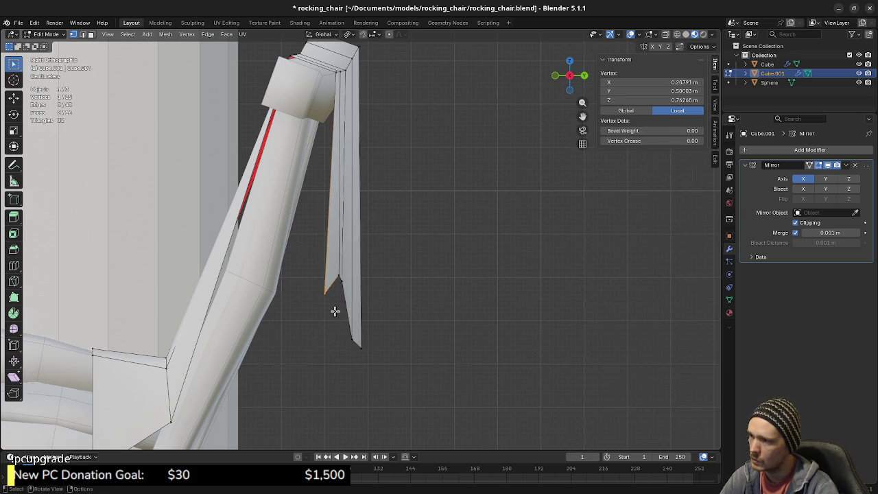
{"action": "key", "text": "g"}
{"action": "key", "text": "y"}
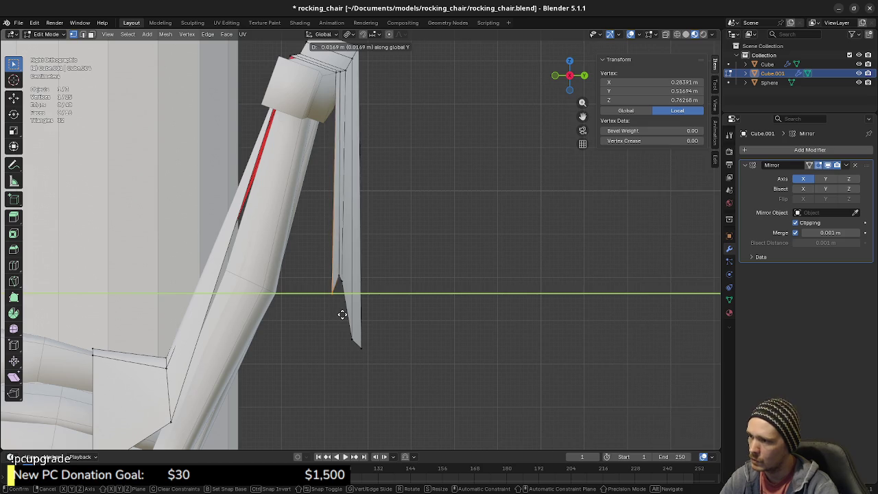
{"action": "left_click", "coordinate": [342, 315]}
{"action": "mouse_move", "coordinate": [409, 355]}
{"action": "middle_mouse_down"}
{"action": "mouse_move", "coordinate": [274, 333]}
{"action": "mouse_move", "coordinate": [294, 307]}
{"action": "middle_mouse_up"}
Raise the cover's outer corner vertex slightly along Z.
{"action": "scroll", "coordinate": [293, 308], "scroll_direction": "up", "scroll_amount": 2}
{"action": "scroll", "coordinate": [294, 307], "scroll_direction": "up", "scroll_amount": 2}
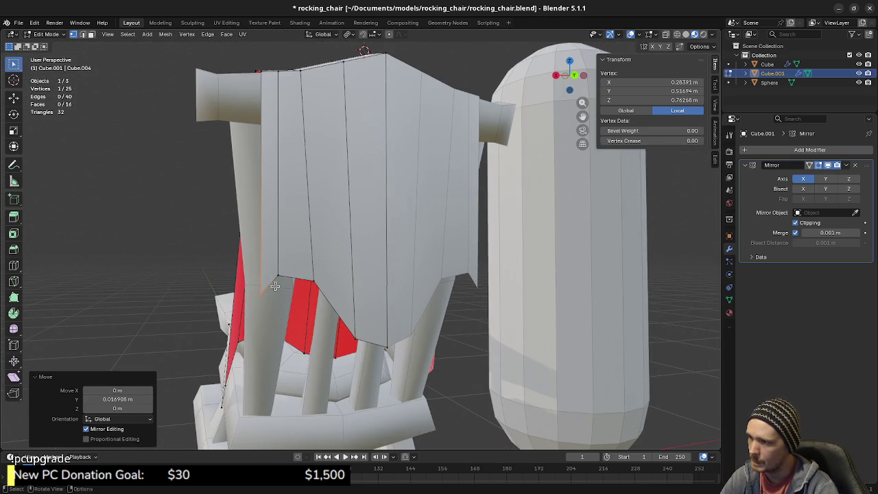
{"action": "key", "text": "g"}
{"action": "key", "text": "z"}
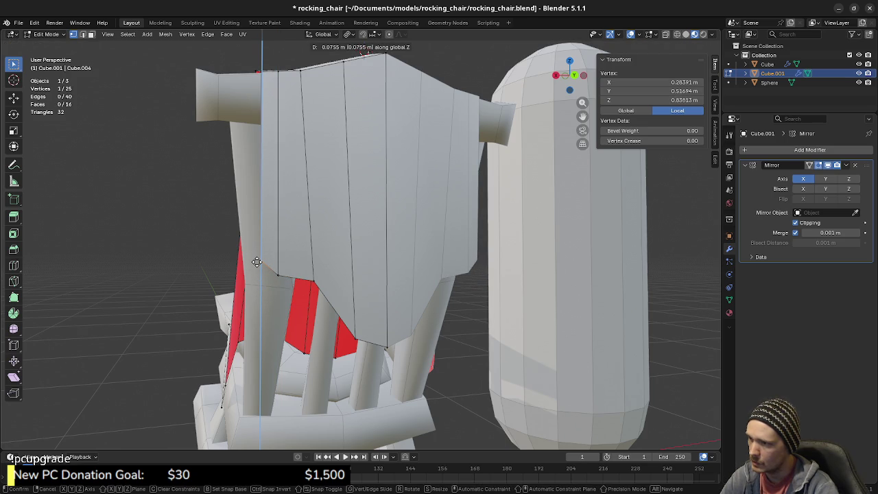
{"action": "left_click", "coordinate": [267, 284]}
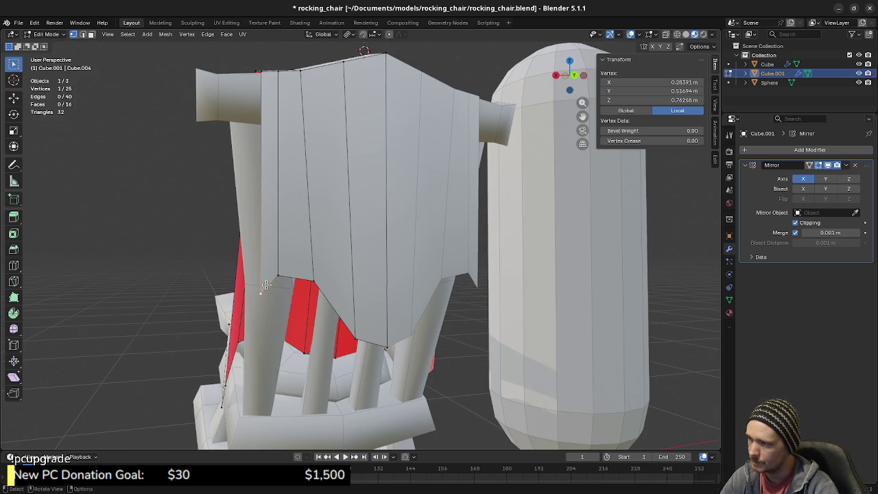
In edge mode, lower a lower-rim edge about 0.07 m along Z and fine-tune its height.
{"action": "key", "text": "2"}
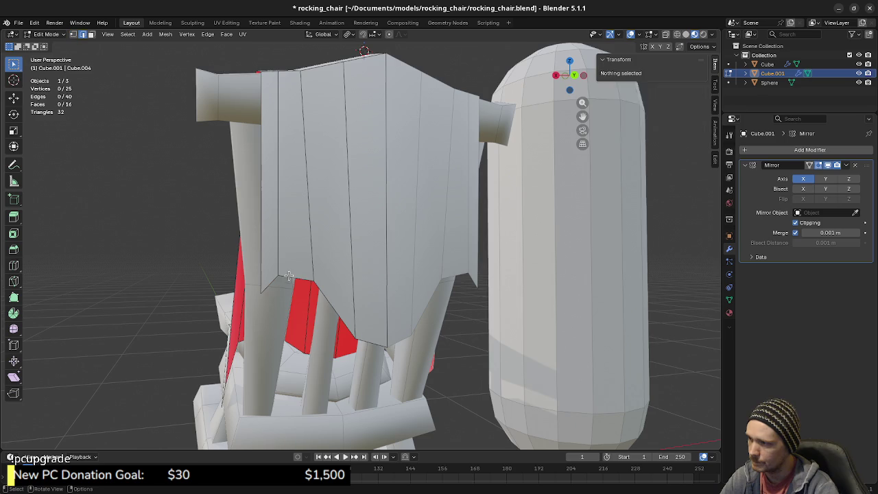
{"action": "left_click", "coordinate": [295, 280]}
{"action": "key", "text": "g"}
{"action": "key", "text": "z"}
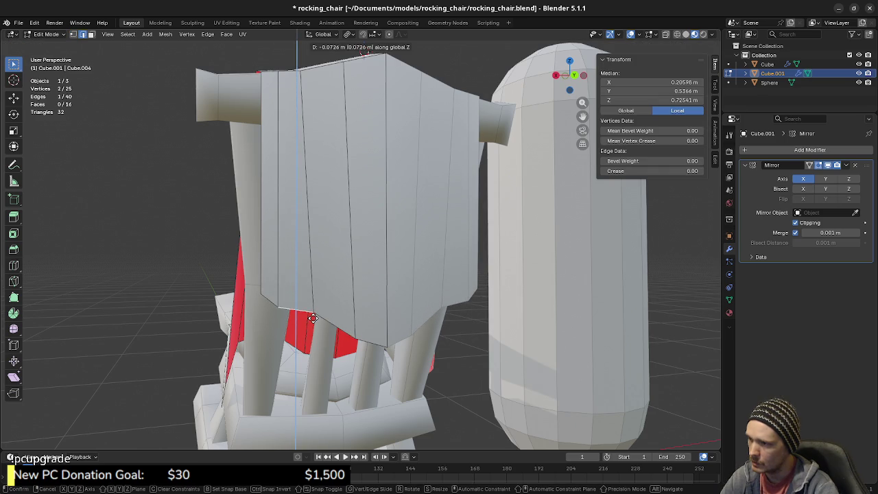
{"action": "left_click", "coordinate": [313, 319]}
{"action": "middle_click_drag", "start_coordinate": [412, 364], "coordinate": [390, 343]}
{"action": "key", "text": "g"}
{"action": "key", "text": "z"}
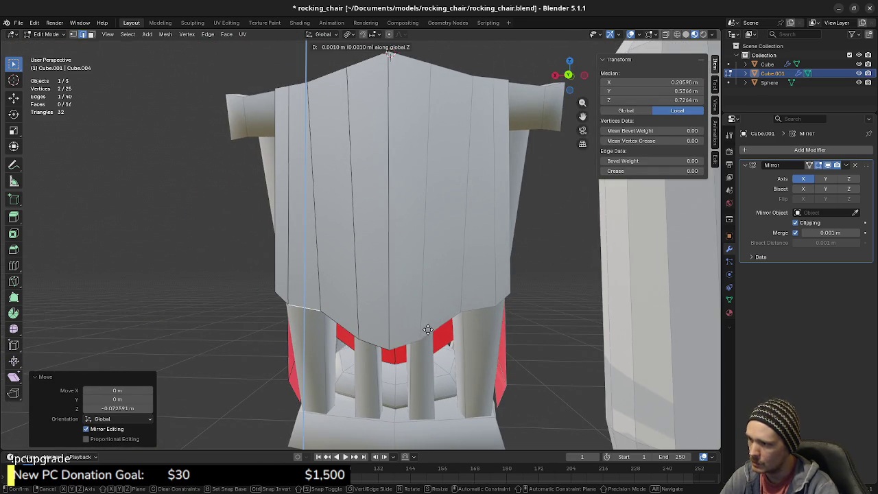
{"action": "left_click", "coordinate": [382, 334]}
{"action": "mouse_move", "coordinate": [275, 285]}
{"action": "middle_mouse_down"}
{"action": "mouse_move", "coordinate": [286, 296]}
{"action": "mouse_move", "coordinate": [339, 273]}
{"action": "middle_mouse_up"}
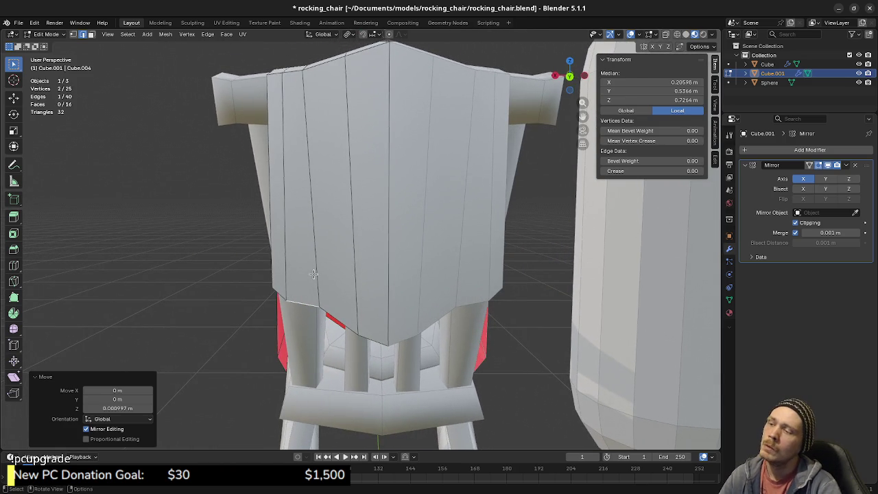
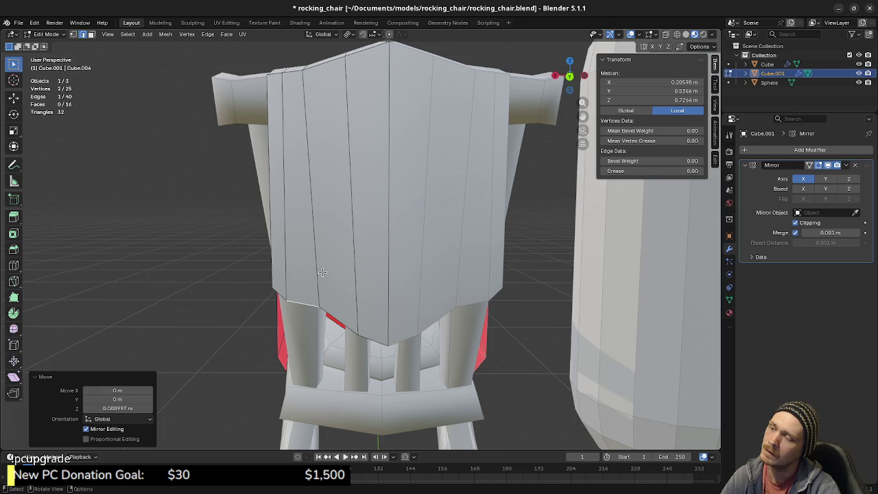
Edge Slide the selected lower backrest edge along the backrest.
{"action": "mouse_move", "coordinate": [398, 278]}
{"action": "middle_mouse_down"}
{"action": "mouse_move", "coordinate": [312, 300]}
{"action": "mouse_move", "coordinate": [362, 295]}
{"action": "mouse_move", "coordinate": [274, 256]}
{"action": "mouse_move", "coordinate": [342, 285]}
{"action": "mouse_move", "coordinate": [317, 216]}
{"action": "mouse_move", "coordinate": [437, 267]}
{"action": "mouse_move", "coordinate": [348, 291]}
{"action": "mouse_move", "coordinate": [425, 206]}
{"action": "mouse_move", "coordinate": [462, 183]}
{"action": "middle_mouse_up"}
{"action": "scroll", "coordinate": [361, 295], "scroll_direction": "up", "scroll_amount": 2}
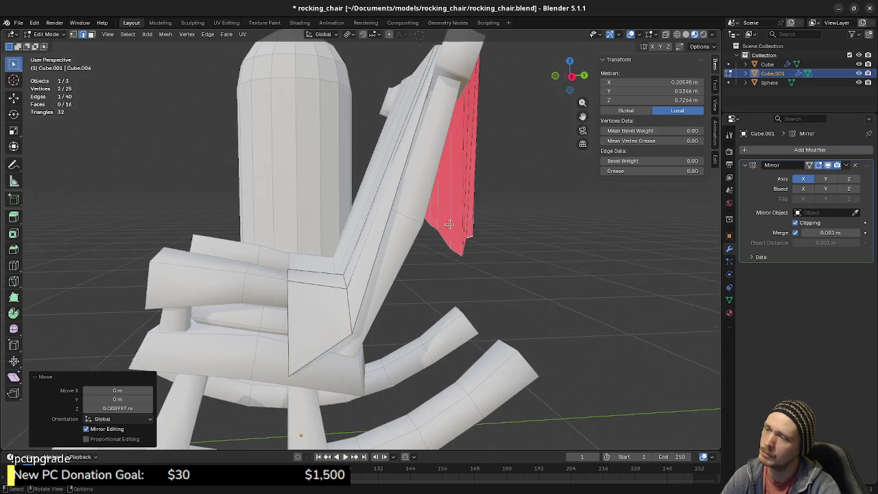
{"action": "mouse_move", "coordinate": [471, 218]}
{"action": "middle_mouse_down"}
{"action": "mouse_move", "coordinate": [368, 320]}
{"action": "mouse_move", "coordinate": [353, 302]}
{"action": "middle_mouse_up"}
{"action": "key", "text": "g"}
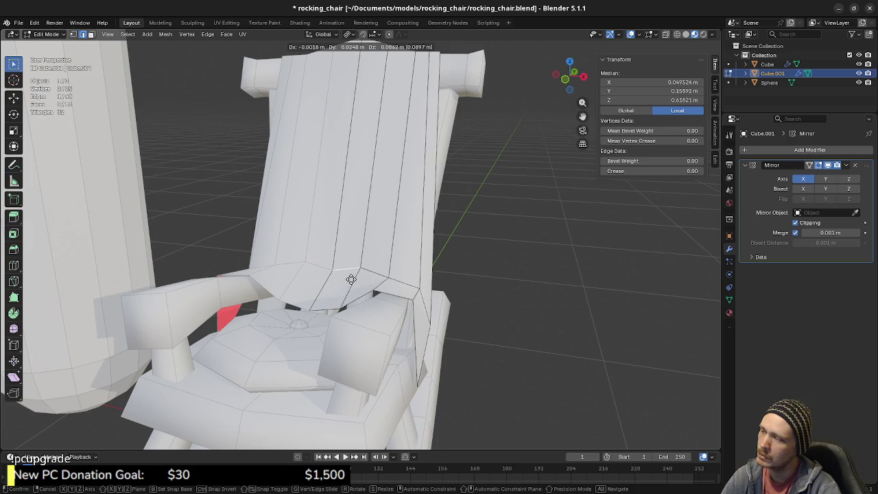
{"action": "key", "text": "g"}
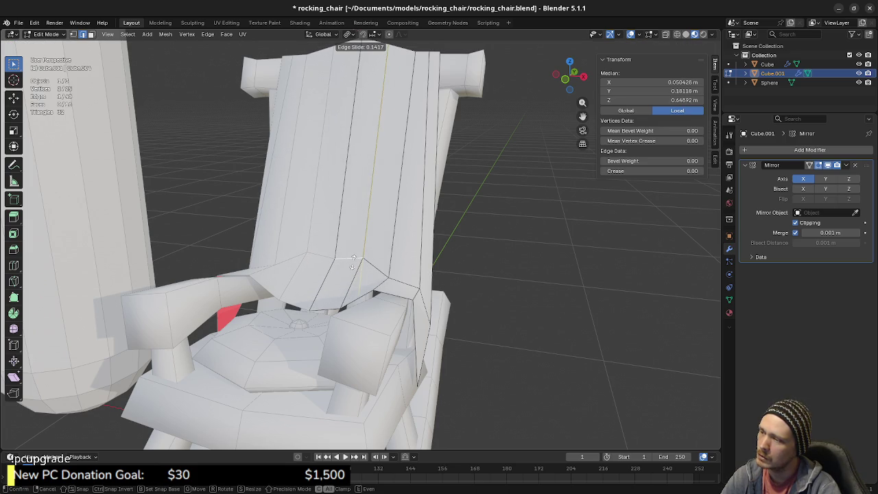
{"action": "left_click", "coordinate": [353, 263]}
Vertex Slide a centre vertex at the backrest bottom, then undo the seat-back join change.
{"action": "left_click", "coordinate": [337, 256]}
{"action": "key", "text": "g"}
{"action": "key", "text": "g"}
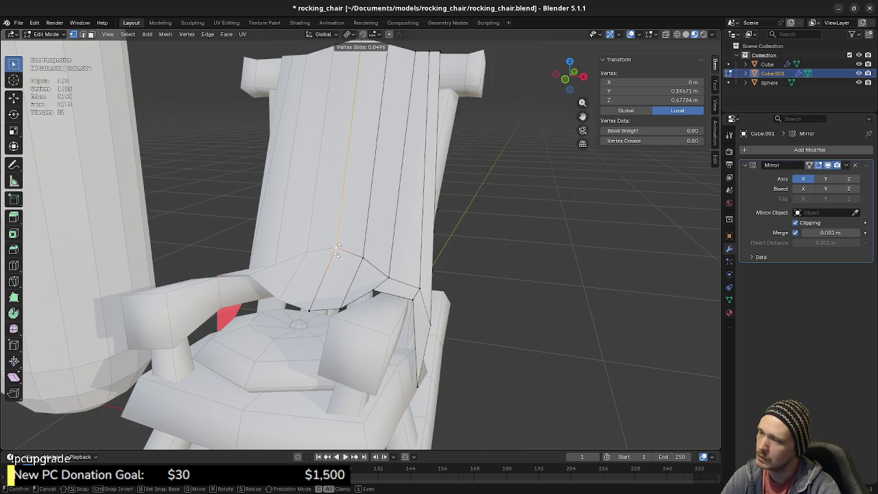
{"action": "left_click", "coordinate": [337, 250]}
{"action": "mouse_move", "coordinate": [337, 249]}
{"action": "middle_mouse_down"}
{"action": "mouse_move", "coordinate": [407, 292]}
{"action": "mouse_move", "coordinate": [283, 307]}
{"action": "mouse_move", "coordinate": [317, 312]}
{"action": "middle_mouse_up"}
{"action": "left_click", "coordinate": [357, 258], "text": "ctrl"}
{"action": "key", "text": "2"}
{"action": "key", "text": "ctrl+z"}
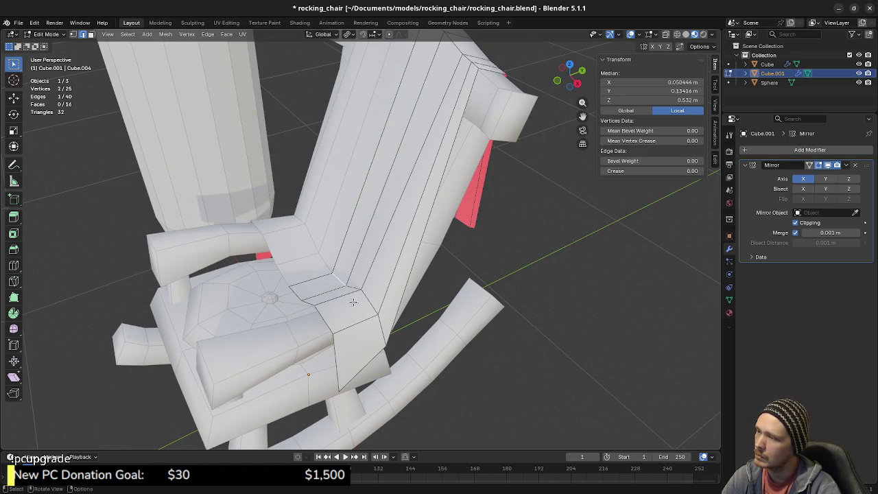
{"action": "middle_click_drag", "start_coordinate": [353, 302], "coordinate": [396, 293]}
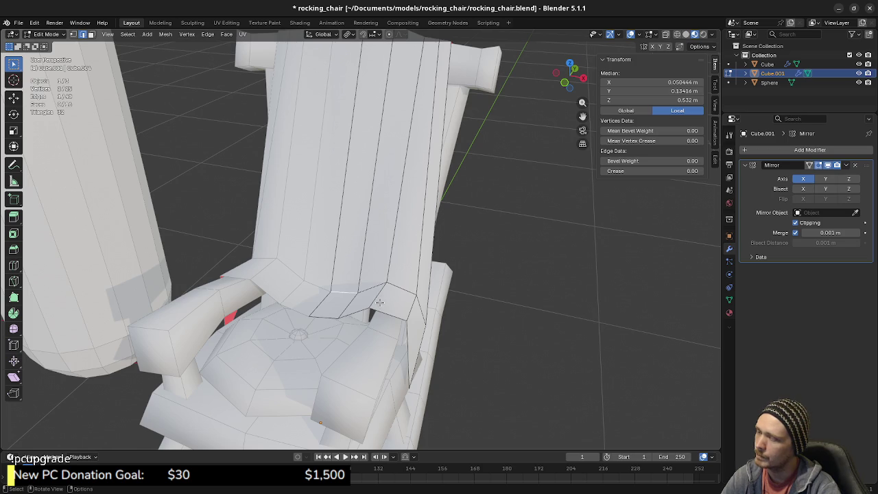
Vertex Slide a bottom backrest vertex three times with Shift+V, then clear the selection.
{"action": "key", "text": "1"}
{"action": "left_click", "coordinate": [356, 288]}
{"action": "key", "text": "shift+v"}
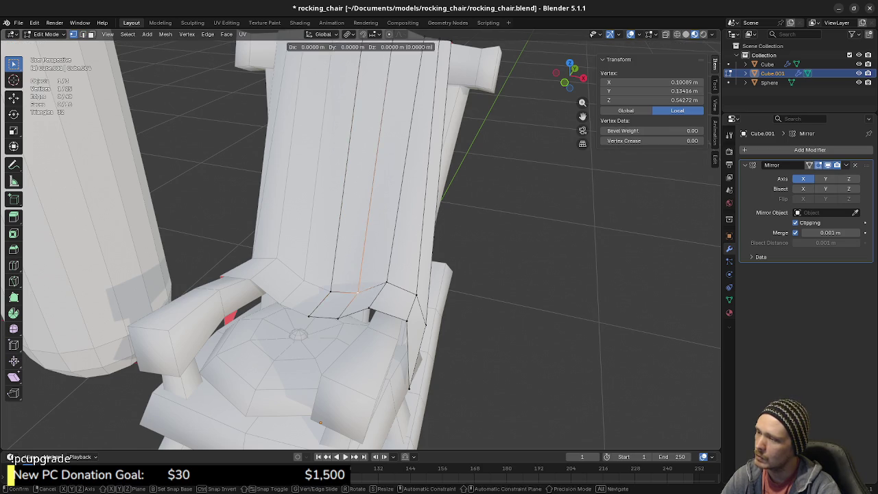
{"action": "left_click", "coordinate": [377, 274]}
{"action": "key", "text": "shift+v"}
{"action": "left_click", "coordinate": [332, 256]}
{"action": "key", "text": "shift+v"}
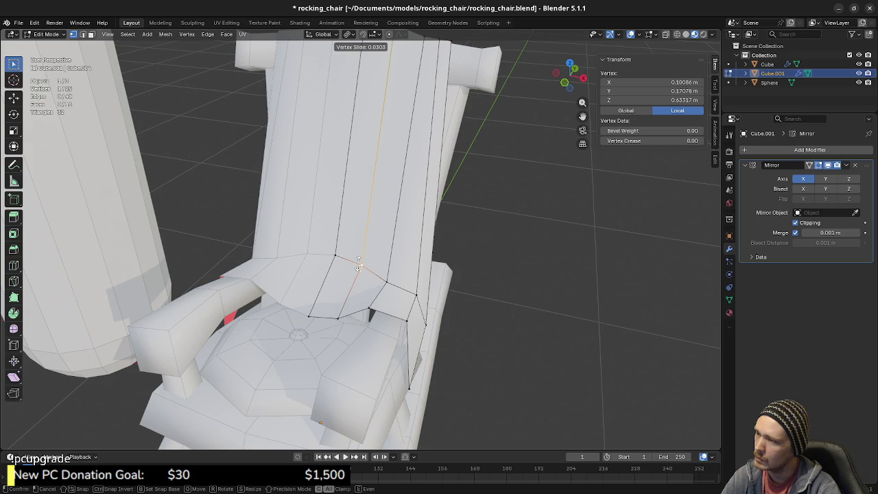
{"action": "left_click", "coordinate": [358, 264]}
{"action": "mouse_move", "coordinate": [358, 264]}
{"action": "middle_mouse_down"}
{"action": "mouse_move", "coordinate": [337, 278]}
{"action": "mouse_move", "coordinate": [349, 294]}
{"action": "middle_mouse_up"}
{"action": "key", "text": "a"}
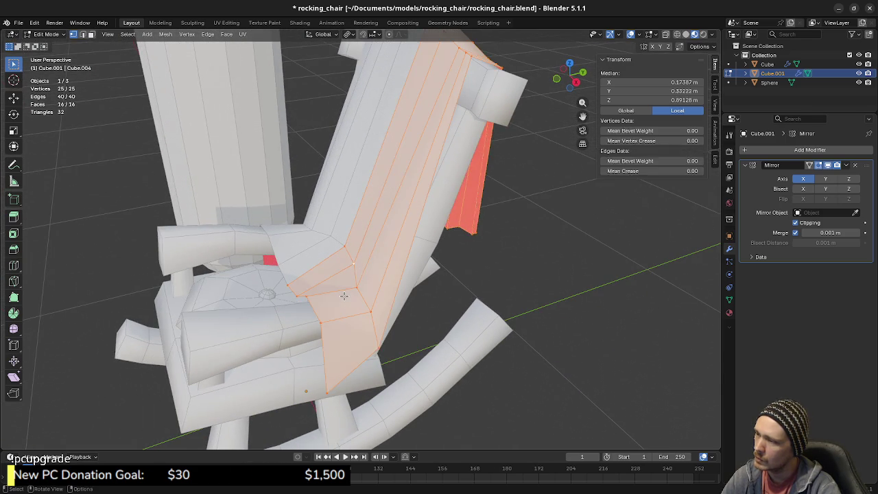
{"action": "key", "text": "alt+a"}
Edge Slide one edge on the backrest's lower section.
{"action": "mouse_move", "coordinate": [348, 295]}
{"action": "middle_mouse_down"}
{"action": "mouse_move", "coordinate": [422, 300]}
{"action": "mouse_move", "coordinate": [342, 295]}
{"action": "mouse_move", "coordinate": [334, 326]}
{"action": "mouse_move", "coordinate": [319, 50]}
{"action": "middle_mouse_up"}
{"action": "scroll", "coordinate": [335, 326], "scroll_direction": "up", "scroll_amount": 3}
{"action": "key", "text": "2"}
{"action": "left_click", "coordinate": [335, 325]}
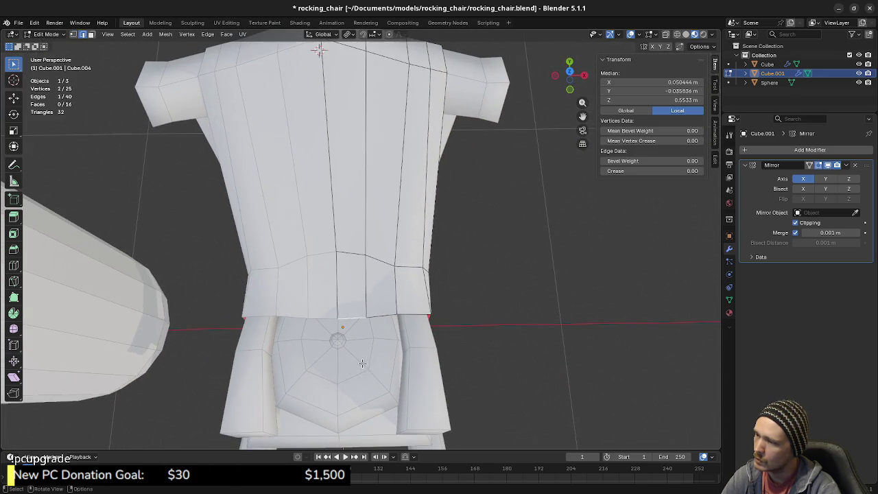
{"action": "key", "text": "g"}
{"action": "key", "text": "g"}
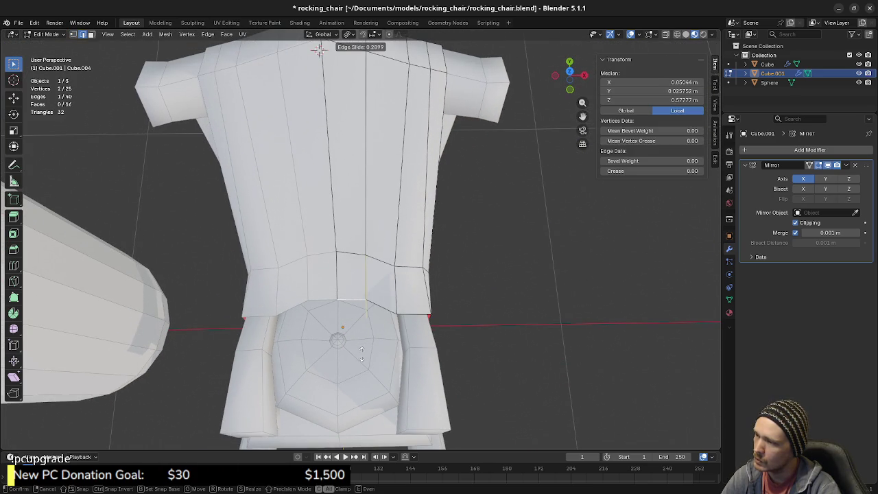
{"action": "left_click", "coordinate": [362, 354]}
Slide the bottom edge's centre vertex and its neighbour, then deselect and inspect the backrest.
{"action": "key", "text": "1"}
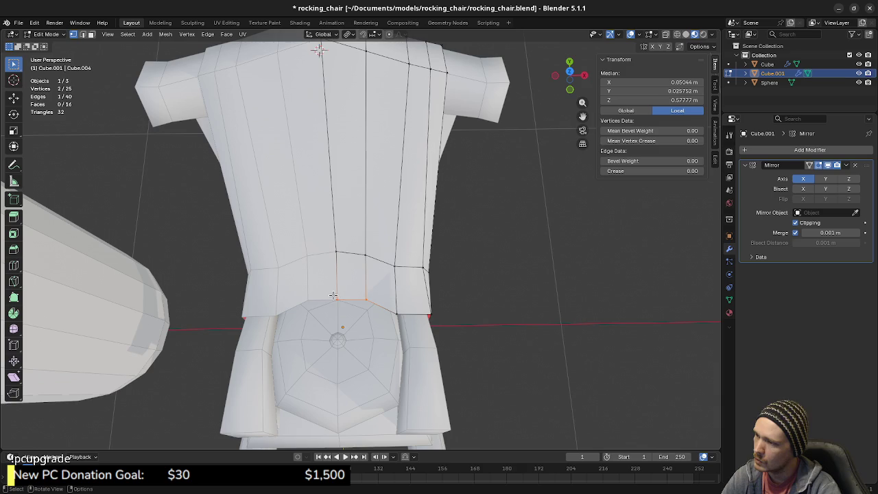
{"action": "left_click", "coordinate": [337, 300]}
{"action": "key", "text": "g"}
{"action": "key", "text": "g"}
{"action": "left_click", "coordinate": [365, 336]}
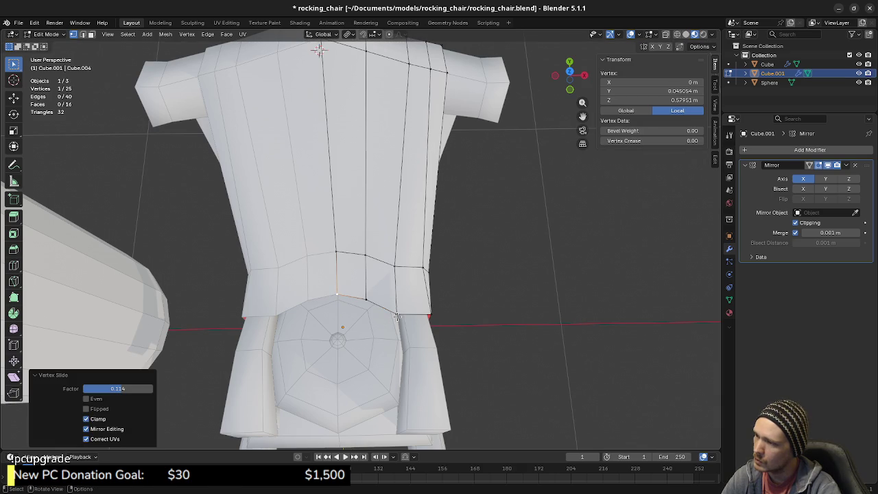
{"action": "left_click", "coordinate": [396, 316]}
{"action": "key", "text": "g"}
{"action": "key", "text": "g"}
{"action": "left_click", "coordinate": [403, 336]}
{"action": "mouse_move", "coordinate": [403, 336]}
{"action": "middle_mouse_down"}
{"action": "mouse_move", "coordinate": [331, 295]}
{"action": "mouse_move", "coordinate": [402, 300]}
{"action": "mouse_move", "coordinate": [315, 304]}
{"action": "middle_mouse_up"}
{"action": "key", "text": "alt+a"}
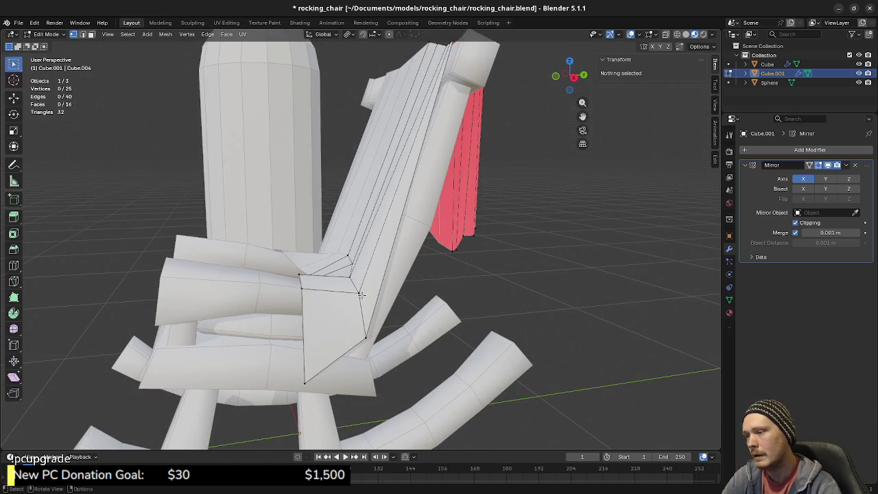
{"action": "mouse_move", "coordinate": [361, 294]}
{"action": "middle_mouse_down"}
{"action": "mouse_move", "coordinate": [377, 285]}
{"action": "mouse_move", "coordinate": [346, 297]}
{"action": "mouse_move", "coordinate": [355, 287]}
{"action": "middle_mouse_up"}
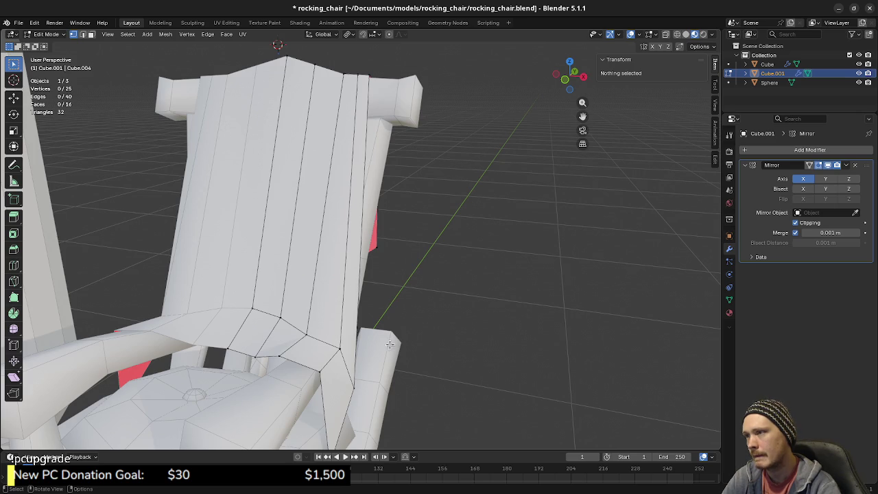
{"action": "mouse_move", "coordinate": [336, 371]}
{"action": "middle_mouse_down"}
{"action": "mouse_move", "coordinate": [359, 359]}
{"action": "mouse_move", "coordinate": [398, 364]}
{"action": "middle_mouse_up"}
Shift the backrest's lower-corner edge along X in two small moves.
{"action": "left_click", "coordinate": [364, 348]}
{"action": "key", "text": "g"}
{"action": "key", "text": "x"}
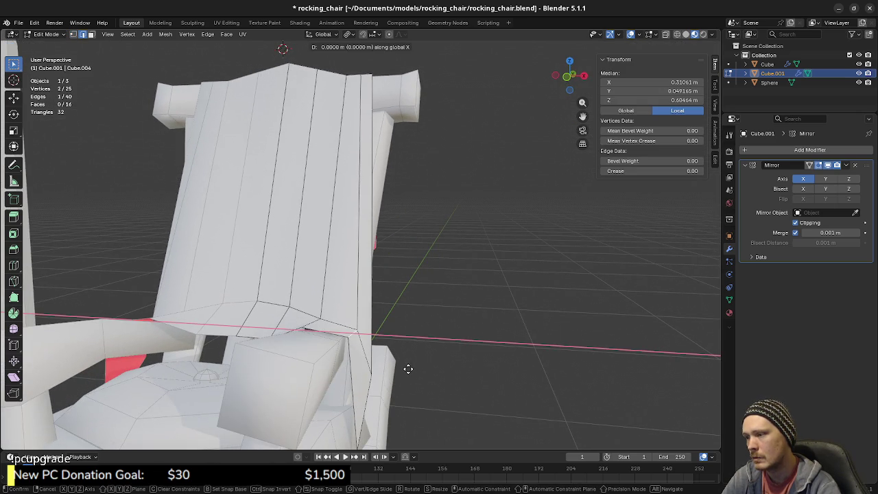
{"action": "left_click", "coordinate": [405, 368]}
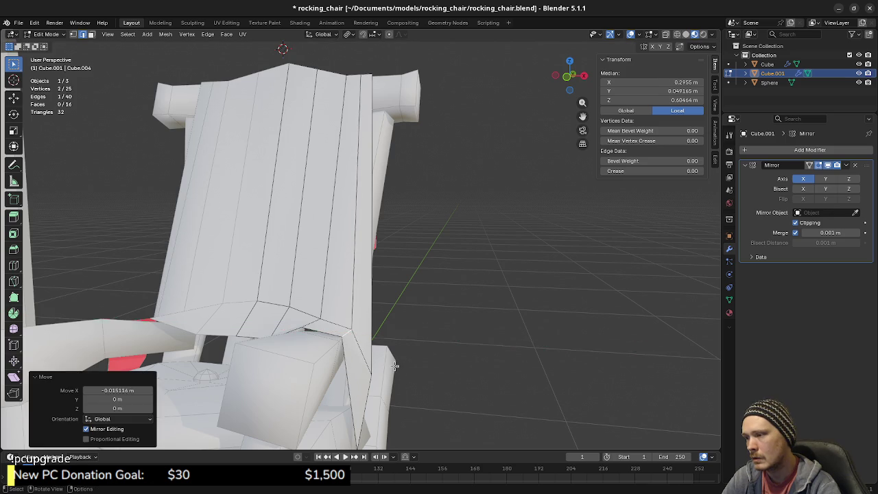
{"action": "middle_click_drag", "start_coordinate": [398, 364], "coordinate": [391, 366]}
{"action": "scroll", "coordinate": [391, 365], "scroll_direction": "up", "scroll_amount": 3}
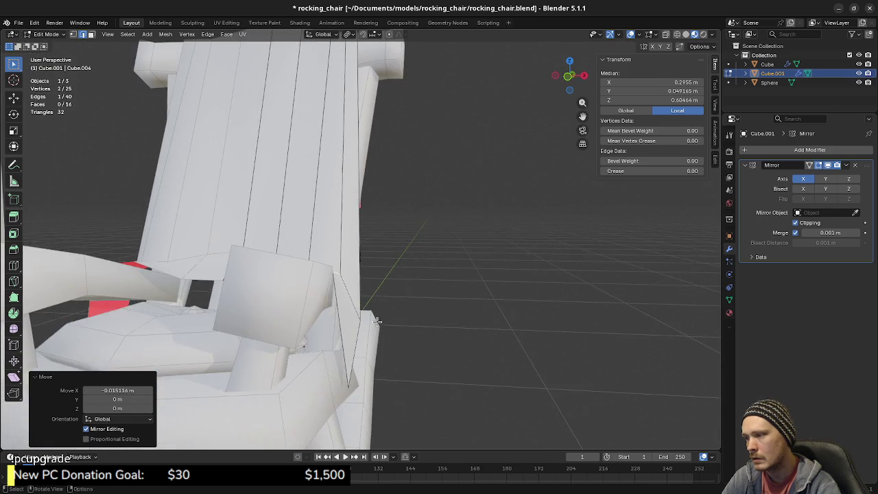
{"action": "scroll", "coordinate": [391, 365], "scroll_direction": "up", "scroll_amount": 2}
{"action": "middle_click_drag", "start_coordinate": [391, 366], "coordinate": [381, 318]}
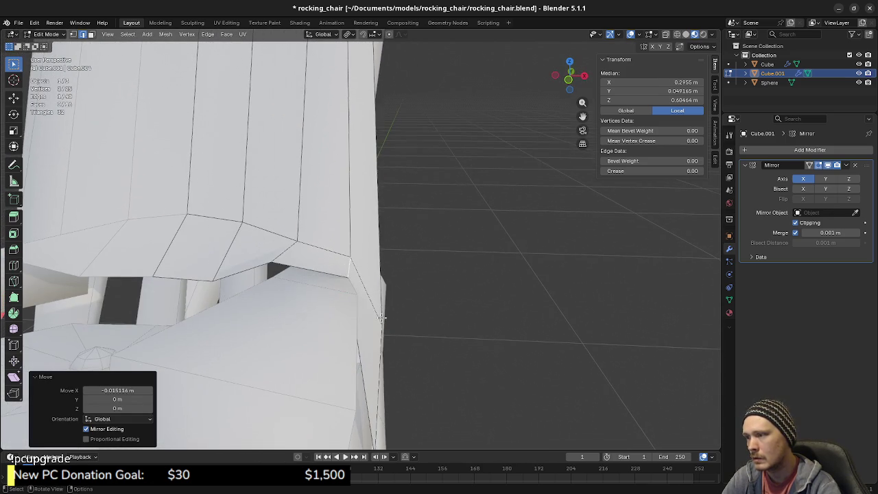
{"action": "key", "text": "g"}
{"action": "key", "text": "x"}
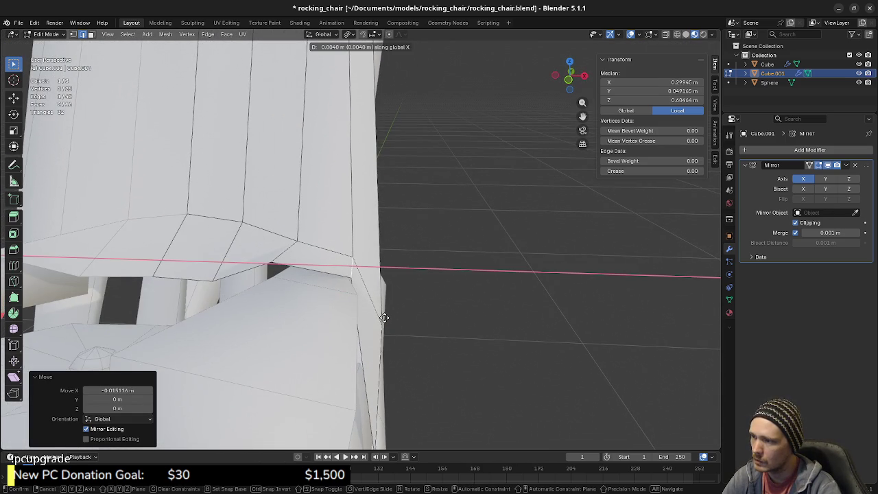
{"action": "left_click", "coordinate": [384, 318]}
Move another lower-edge selection and then a single vertex along X.
{"action": "left_click", "coordinate": [288, 257]}
{"action": "middle_click_drag", "start_coordinate": [288, 257], "coordinate": [292, 310]}
{"action": "key", "text": "g"}
{"action": "key", "text": "x"}
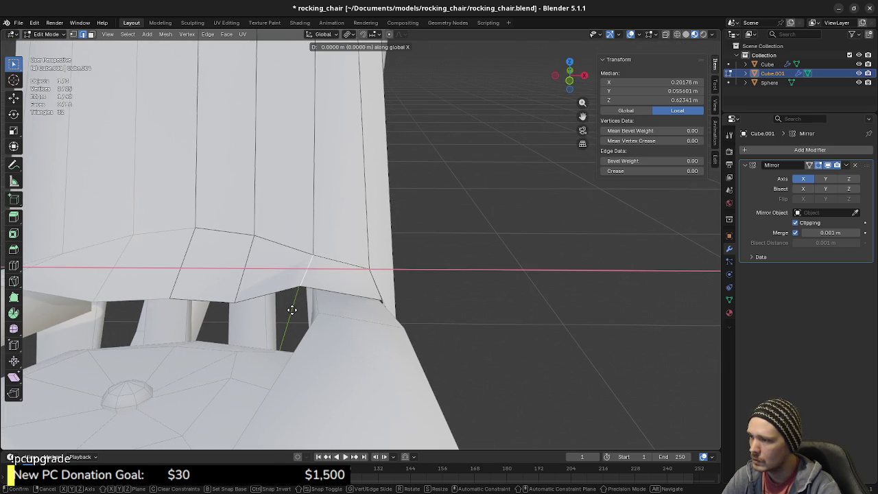
{"action": "left_click", "coordinate": [296, 311]}
{"action": "key", "text": "1"}
{"action": "left_click", "coordinate": [305, 289]}
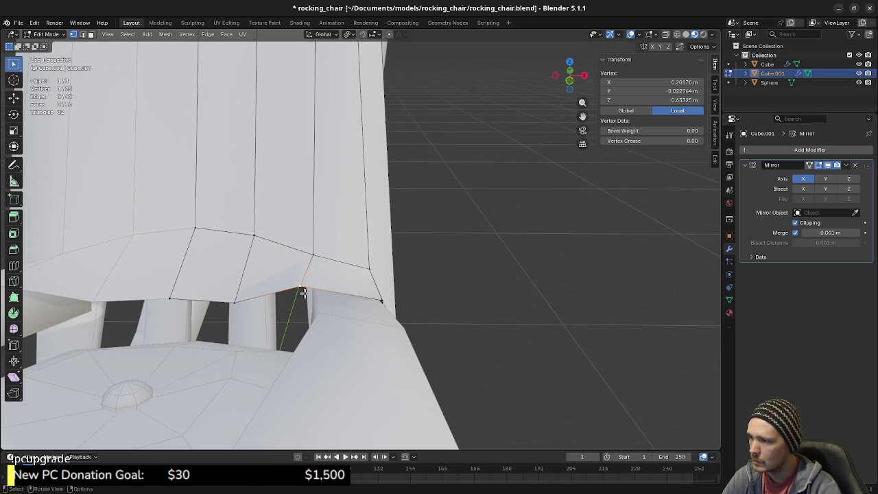
{"action": "key", "text": "g"}
{"action": "key", "text": "x"}
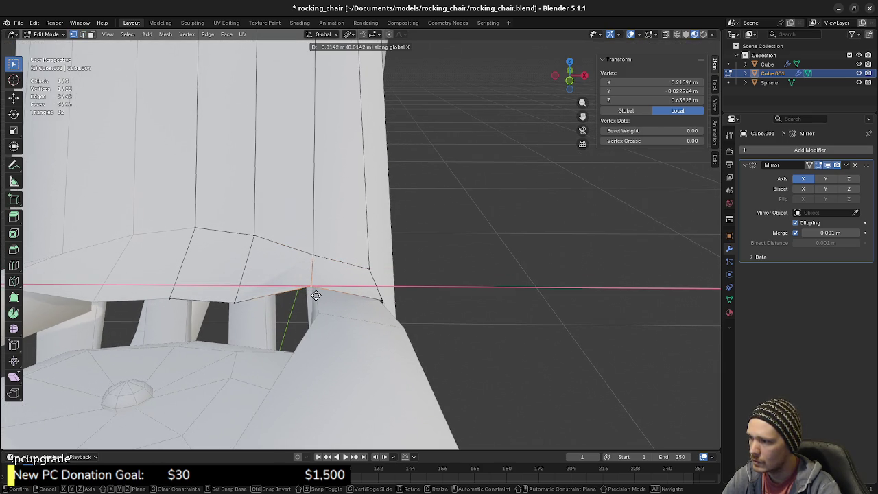
{"action": "left_click", "coordinate": [317, 295]}
Move that vertex and another corner vertex along Z.
{"action": "mouse_move", "coordinate": [317, 295]}
{"action": "middle_mouse_down"}
{"action": "mouse_move", "coordinate": [333, 309]}
{"action": "mouse_move", "coordinate": [326, 318]}
{"action": "middle_mouse_up"}
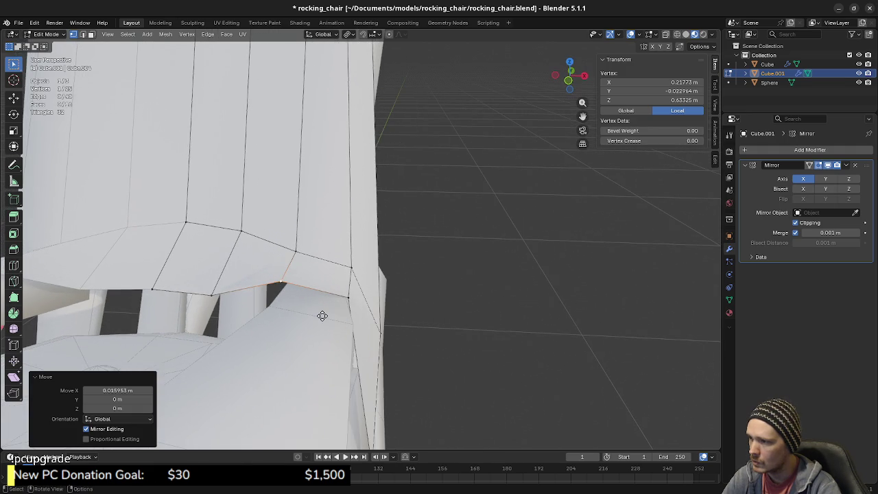
{"action": "key", "text": "g"}
{"action": "key", "text": "z"}
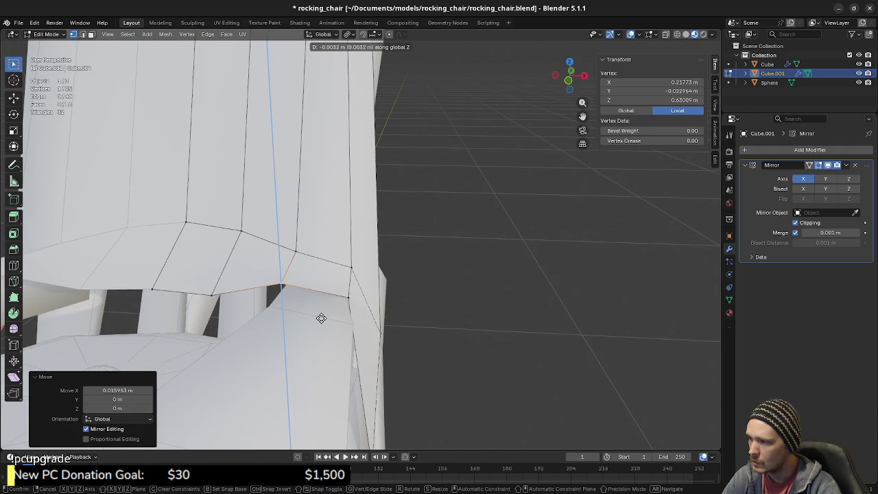
{"action": "left_click", "coordinate": [326, 322]}
{"action": "left_click", "coordinate": [348, 299]}
{"action": "key", "text": "g"}
{"action": "key", "text": "z"}
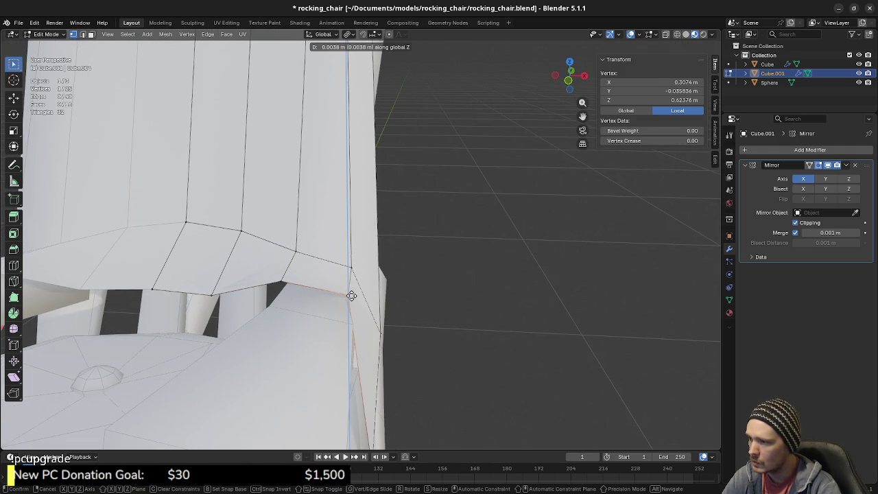
{"action": "left_click", "coordinate": [352, 295]}
Cancel an X move on the corner vertex and clear the selection.
{"action": "mouse_move", "coordinate": [352, 297]}
{"action": "middle_mouse_down"}
{"action": "mouse_move", "coordinate": [337, 320]}
{"action": "mouse_move", "coordinate": [364, 327]}
{"action": "middle_mouse_up"}
{"action": "key", "text": "g"}
{"action": "key", "text": "x"}
{"action": "right_click", "coordinate": [353, 326]}
{"action": "key", "text": "alt+a"}
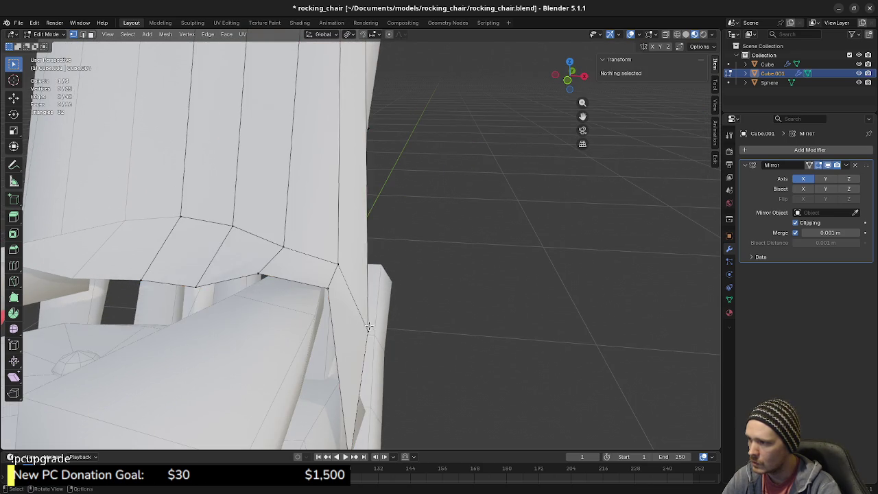
{"action": "scroll", "coordinate": [360, 310], "scroll_direction": "down", "scroll_amount": 3}
{"action": "scroll", "coordinate": [360, 309], "scroll_direction": "up", "scroll_amount": 3}
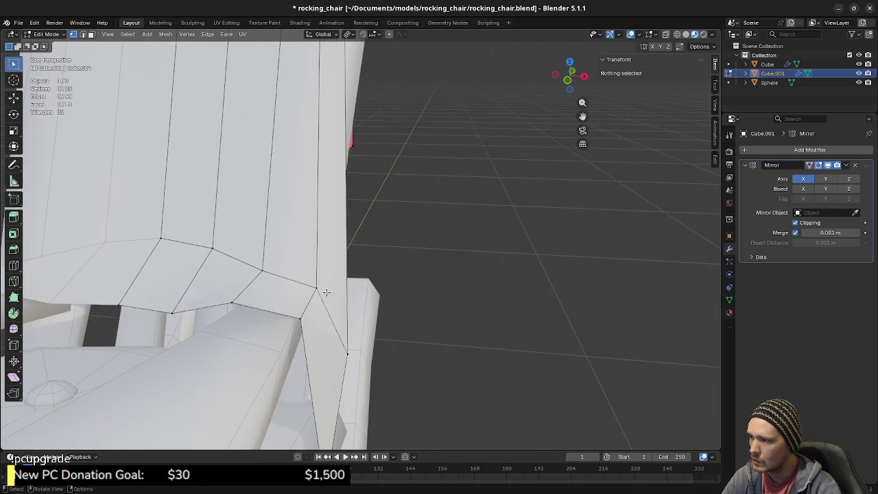
Centre the view on a backrest corner vertex and move it along X, back in solid shading.
{"action": "left_click", "coordinate": [319, 291]}
{"action": "mouse_move", "coordinate": [338, 325]}
{"action": "middle_mouse_down"}
{"action": "mouse_move", "coordinate": [322, 327]}
{"action": "mouse_move", "coordinate": [385, 320]}
{"action": "middle_mouse_up"}
{"action": "scroll", "coordinate": [279, 328], "scroll_direction": "down", "scroll_amount": 3}
{"action": "scroll", "coordinate": [279, 327], "scroll_direction": "down", "scroll_amount": 2}
{"action": "scroll", "coordinate": [291, 303], "scroll_direction": "up", "scroll_amount": 2}
{"action": "key", "text": "KP_Decimal"}
{"action": "scroll", "coordinate": [390, 317], "scroll_direction": "down", "scroll_amount": 1}
{"action": "scroll", "coordinate": [455, 325], "scroll_direction": "down", "scroll_amount": 2}
{"action": "mouse_move", "coordinate": [455, 325]}
{"action": "middle_mouse_down"}
{"action": "mouse_move", "coordinate": [587, 316]}
{"action": "mouse_move", "coordinate": [592, 336]}
{"action": "mouse_move", "coordinate": [436, 331]}
{"action": "mouse_move", "coordinate": [451, 307]}
{"action": "mouse_move", "coordinate": [443, 314]}
{"action": "middle_mouse_up"}
{"action": "key", "text": "g"}
{"action": "key", "text": "x"}
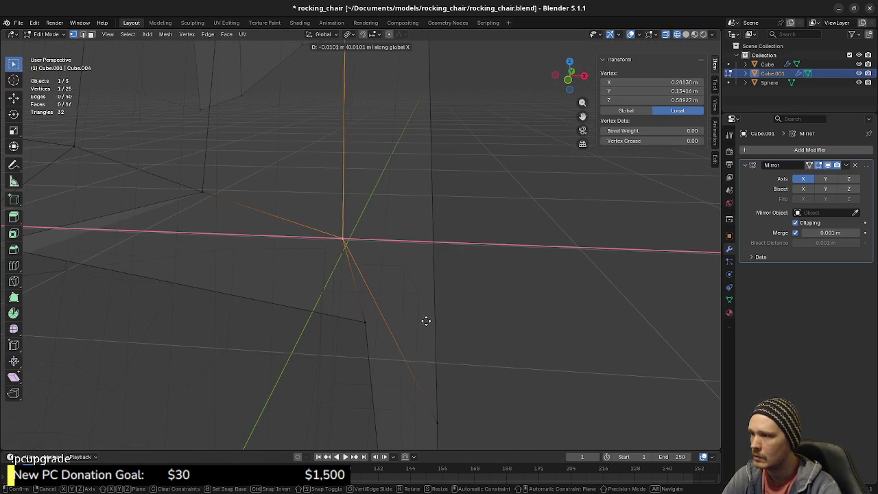
{"action": "left_click", "coordinate": [417, 325]}
{"action": "key", "text": "shift+z"}
Lower a backrest bottom-edge vertex 0.010265 m along Z to tighten the seat join.
{"action": "mouse_move", "coordinate": [444, 361]}
{"action": "middle_mouse_down"}
{"action": "mouse_move", "coordinate": [459, 343]}
{"action": "mouse_move", "coordinate": [323, 295]}
{"action": "mouse_move", "coordinate": [471, 339]}
{"action": "mouse_move", "coordinate": [350, 291]}
{"action": "middle_mouse_up"}
{"action": "middle_click_drag", "start_coordinate": [304, 255], "coordinate": [330, 239]}
{"action": "left_click", "coordinate": [278, 220]}
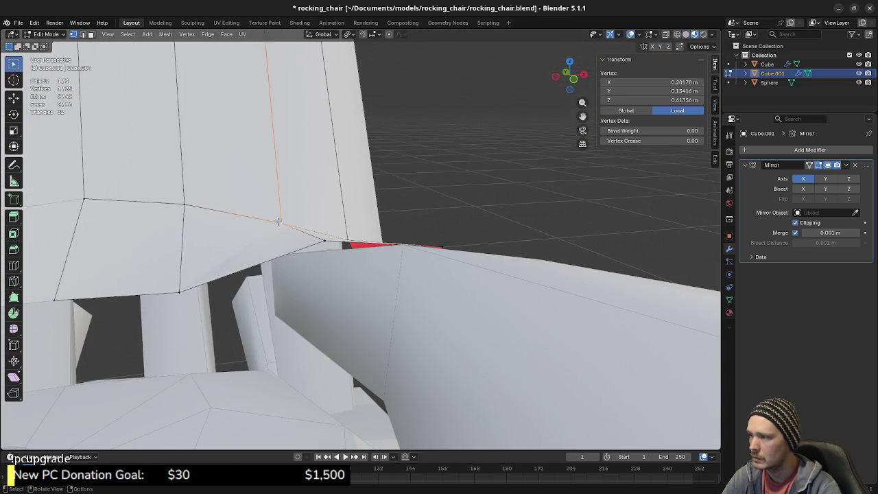
{"action": "key", "text": "g"}
{"action": "key", "text": "z"}
{"action": "left_click", "coordinate": [280, 232]}
{"action": "mouse_move", "coordinate": [280, 232]}
{"action": "middle_mouse_down"}
{"action": "mouse_move", "coordinate": [366, 274]}
{"action": "mouse_move", "coordinate": [326, 257]}
{"action": "mouse_move", "coordinate": [313, 268]}
{"action": "mouse_move", "coordinate": [291, 257]}
{"action": "mouse_move", "coordinate": [405, 285]}
{"action": "middle_mouse_up"}
{"action": "scroll", "coordinate": [308, 255], "scroll_direction": "down", "scroll_amount": 2}
{"action": "scroll", "coordinate": [308, 256], "scroll_direction": "down", "scroll_amount": 5}
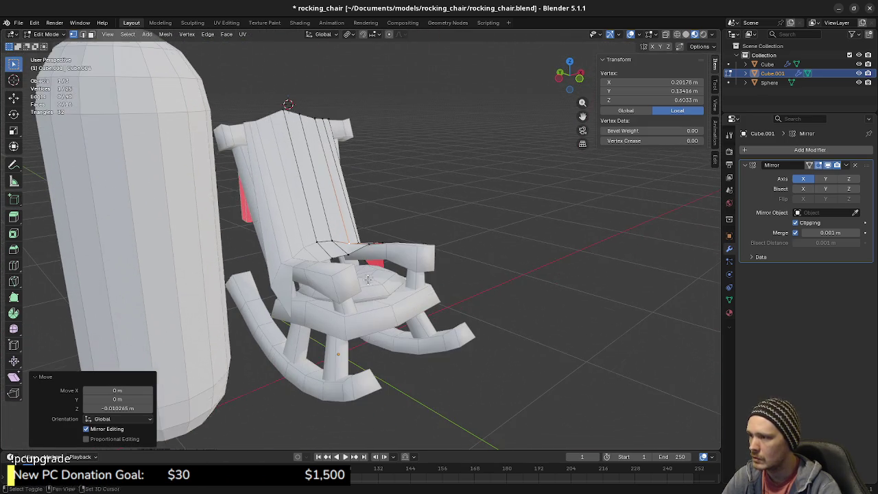
Drop the backrest's bottom-centre vertex 0.008317 m on Z to 0.57119 m, then pick a side-panel corner vertex.
{"action": "scroll", "coordinate": [416, 290], "scroll_direction": "up", "scroll_amount": 3}
{"action": "left_click", "coordinate": [339, 285]}
{"action": "mouse_move", "coordinate": [339, 285]}
{"action": "middle_mouse_down"}
{"action": "mouse_move", "coordinate": [275, 295]}
{"action": "mouse_move", "coordinate": [329, 286]}
{"action": "middle_mouse_up"}
{"action": "scroll", "coordinate": [262, 298], "scroll_direction": "up", "scroll_amount": 3}
{"action": "key", "text": "g"}
{"action": "key", "text": "z"}
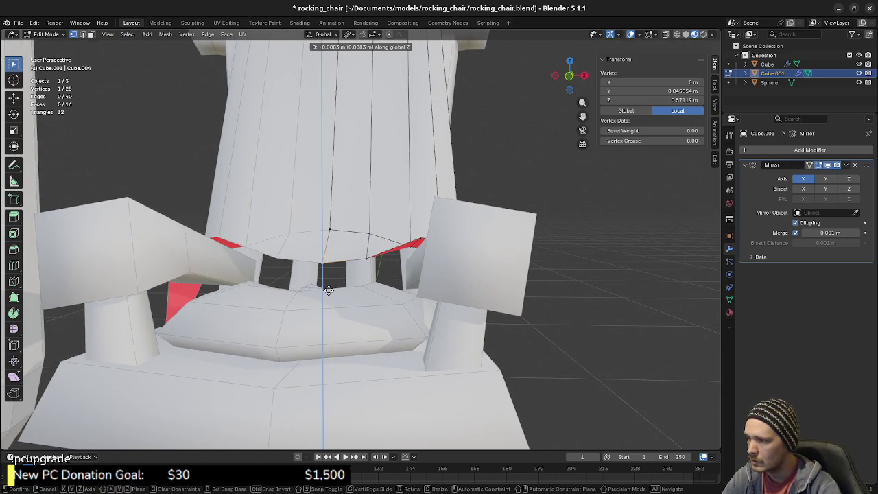
{"action": "left_click", "coordinate": [328, 291]}
{"action": "mouse_move", "coordinate": [328, 290]}
{"action": "middle_mouse_down"}
{"action": "mouse_move", "coordinate": [352, 337]}
{"action": "mouse_move", "coordinate": [412, 314]}
{"action": "mouse_move", "coordinate": [416, 306]}
{"action": "mouse_move", "coordinate": [402, 300]}
{"action": "mouse_move", "coordinate": [421, 304]}
{"action": "mouse_move", "coordinate": [273, 293]}
{"action": "middle_mouse_up"}
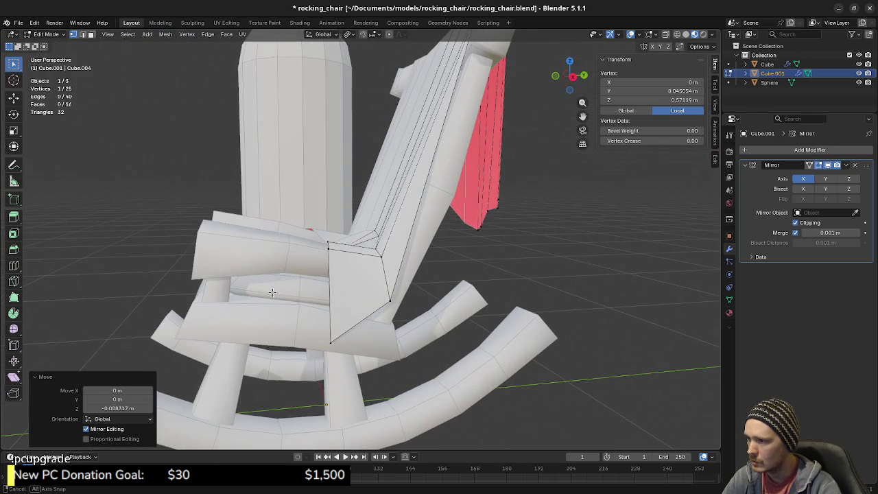
{"action": "left_click", "coordinate": [401, 295]}
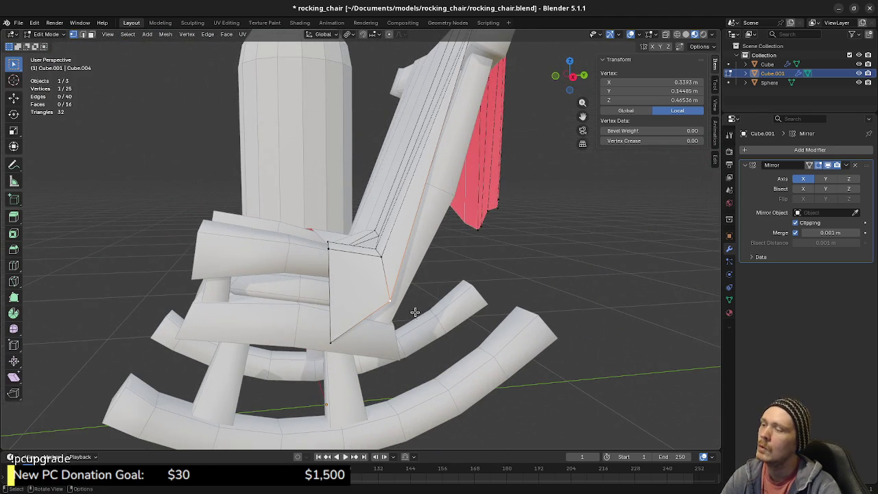
Extrude the side panel's edge loop toward the chair front in Right Ortho view.
{"action": "left_click", "coordinate": [334, 285], "text": "alt"}
{"action": "key", "text": "KP_3"}
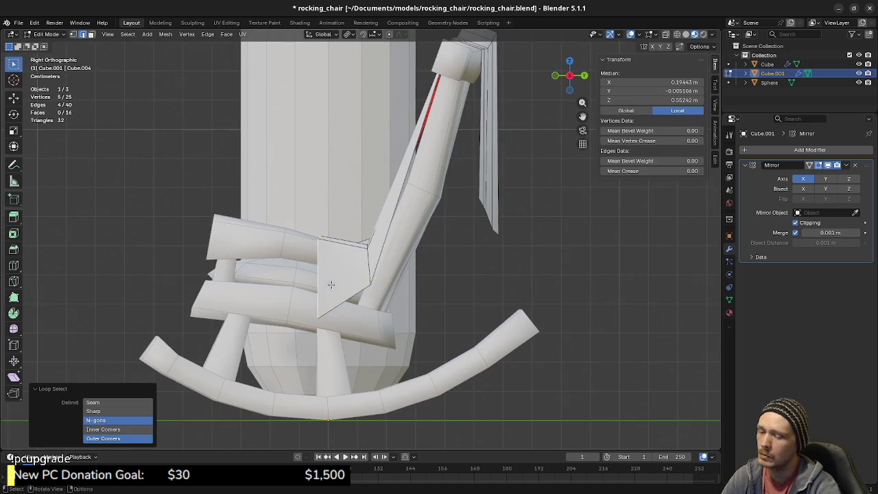
{"action": "key", "text": "e"}
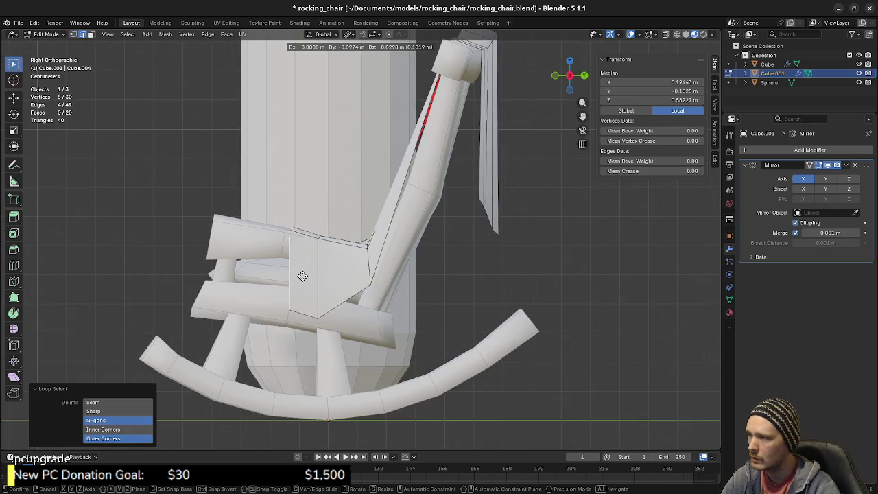
{"action": "left_click", "coordinate": [299, 277]}
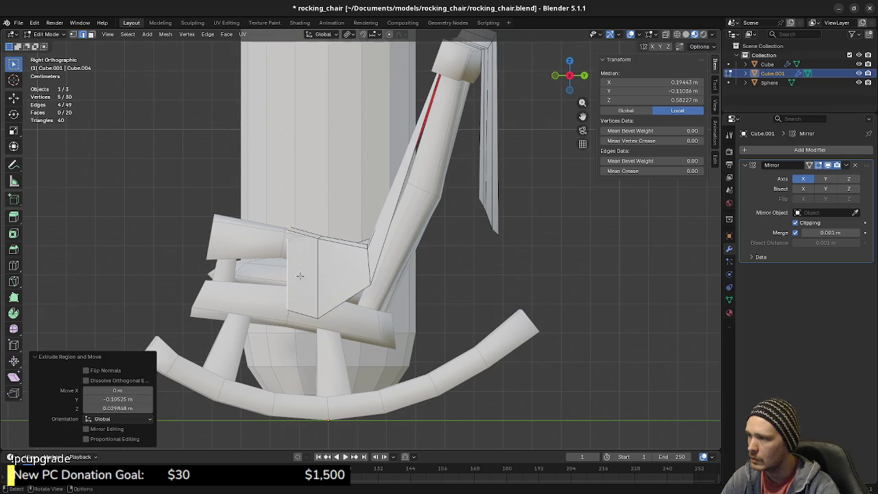
{"action": "middle_click_drag", "start_coordinate": [299, 277], "coordinate": [328, 309]}
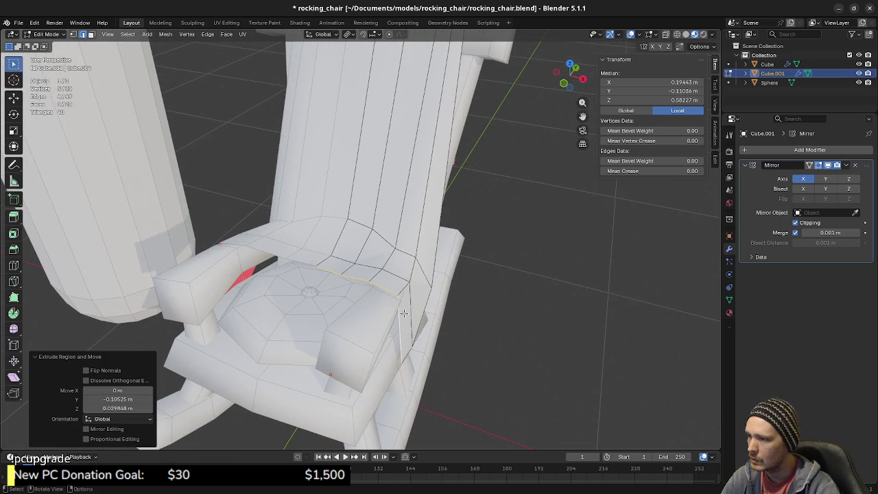
Nudge a corner vertex of the new section sideways along X.
{"action": "key", "text": "1"}
{"action": "left_click", "coordinate": [416, 317]}
{"action": "key", "text": "g"}
{"action": "key", "text": "x"}
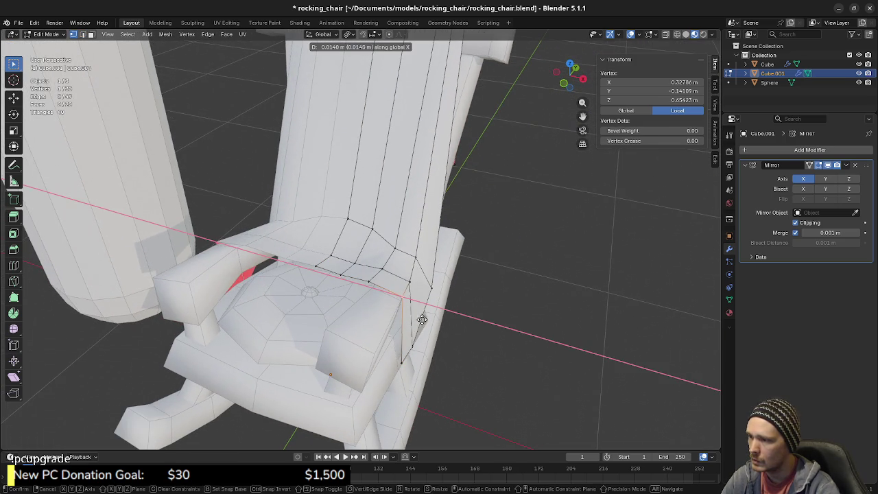
{"action": "left_click", "coordinate": [420, 320]}
{"action": "middle_click_drag", "start_coordinate": [420, 319], "coordinate": [324, 323]}
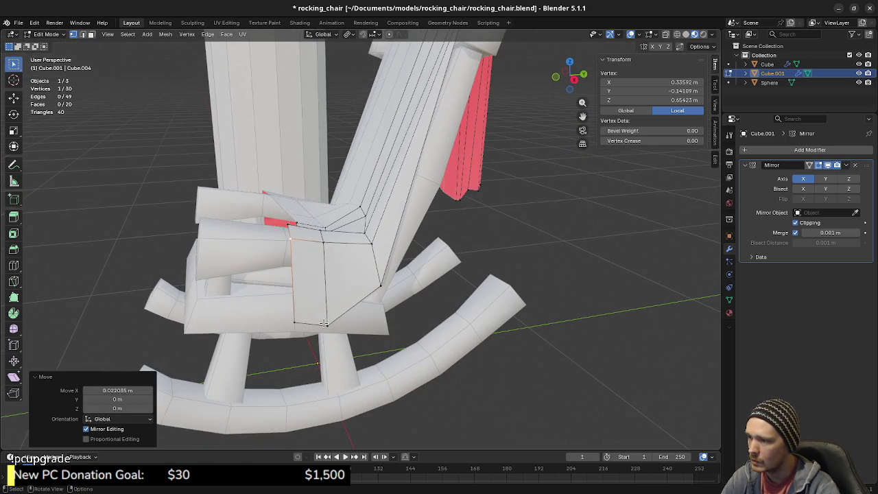
Vertex Slide the side panel's bottom vertex twice and another corner vertex once.
{"action": "left_click", "coordinate": [326, 324]}
{"action": "key", "text": "shift+v"}
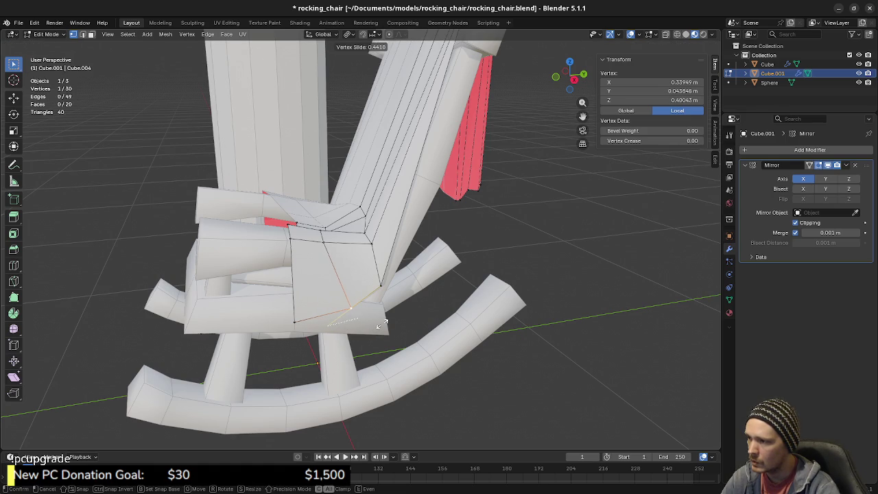
{"action": "left_click", "coordinate": [381, 324]}
{"action": "key", "text": "shift+v"}
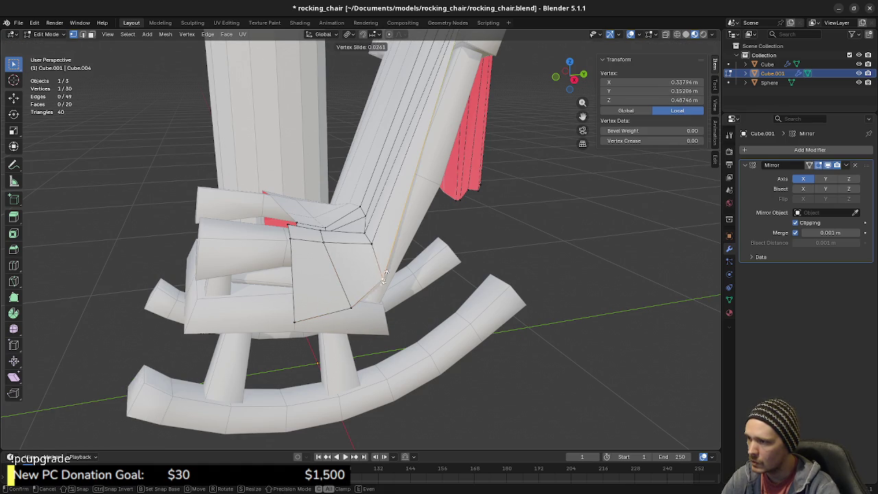
{"action": "left_click", "coordinate": [390, 263]}
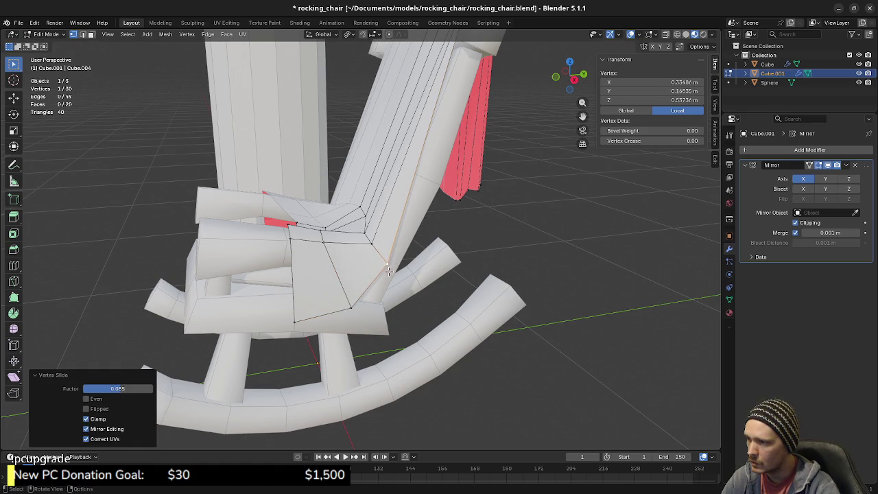
{"action": "left_click", "coordinate": [352, 308]}
{"action": "mouse_move", "coordinate": [351, 309]}
{"action": "middle_mouse_down"}
{"action": "mouse_move", "coordinate": [349, 296]}
{"action": "mouse_move", "coordinate": [306, 327]}
{"action": "middle_mouse_up"}
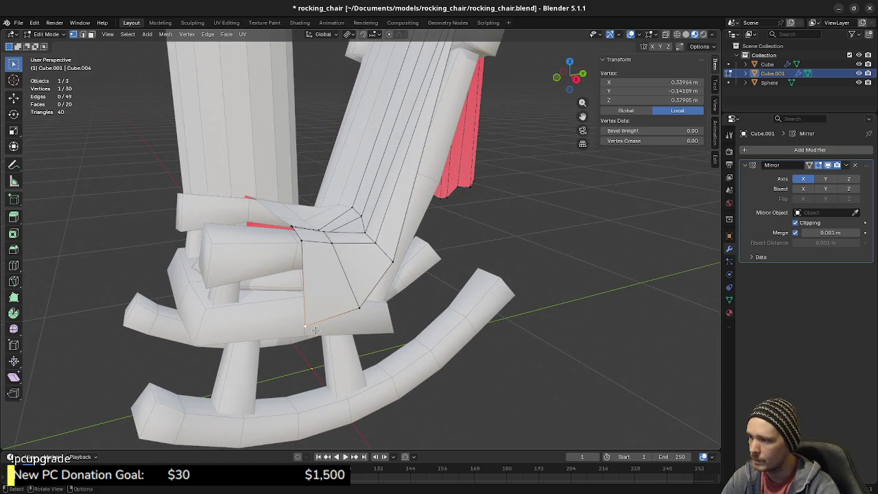
{"action": "key", "text": "shift+v"}
{"action": "left_click", "coordinate": [332, 334]}
{"action": "mouse_move", "coordinate": [331, 335]}
{"action": "middle_mouse_down"}
{"action": "mouse_move", "coordinate": [317, 285]}
{"action": "mouse_move", "coordinate": [258, 266]}
{"action": "mouse_move", "coordinate": [293, 248]}
{"action": "mouse_move", "coordinate": [307, 303]}
{"action": "mouse_move", "coordinate": [314, 294]}
{"action": "mouse_move", "coordinate": [310, 347]}
{"action": "mouse_move", "coordinate": [328, 325]}
{"action": "middle_mouse_up"}
Edge-slide the backrest's base edge, then lower it twice along Z by about 0.0187 m.
{"action": "scroll", "coordinate": [302, 257], "scroll_direction": "up", "scroll_amount": 3}
{"action": "key", "text": "2"}
{"action": "left_click", "coordinate": [304, 259]}
{"action": "key", "text": "g"}
{"action": "key", "text": "g"}
{"action": "left_click", "coordinate": [330, 288]}
{"action": "key", "text": "g"}
{"action": "key", "text": "z"}
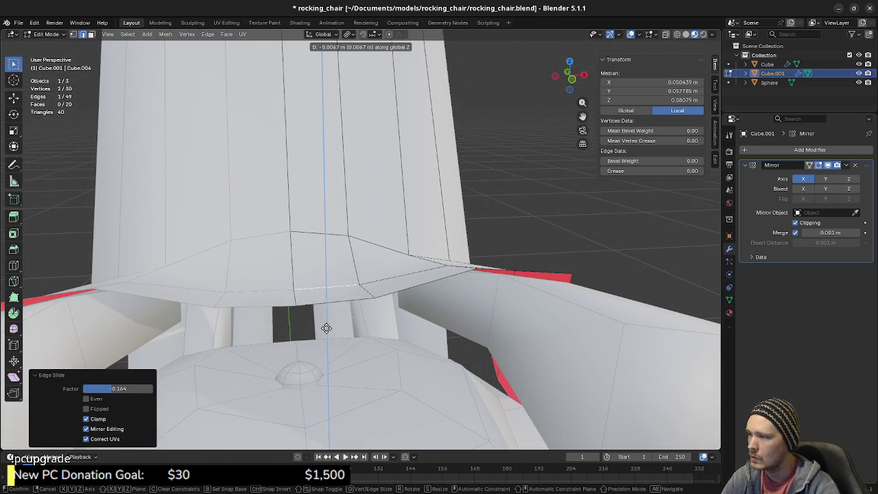
{"action": "left_click", "coordinate": [327, 328]}
{"action": "key", "text": "g"}
{"action": "key", "text": "z"}
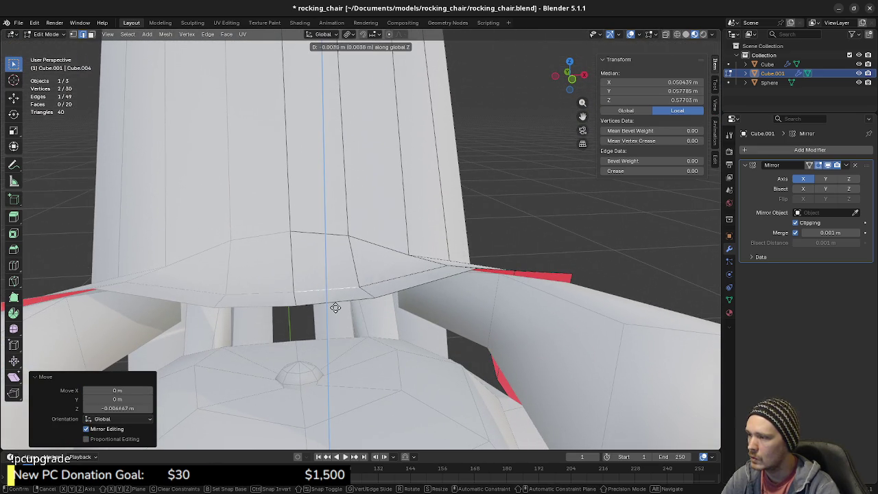
{"action": "left_click", "coordinate": [338, 307]}
Try lowering a face at the backrest's base along Z, then undo it.
{"action": "middle_click_drag", "start_coordinate": [339, 306], "coordinate": [348, 284]}
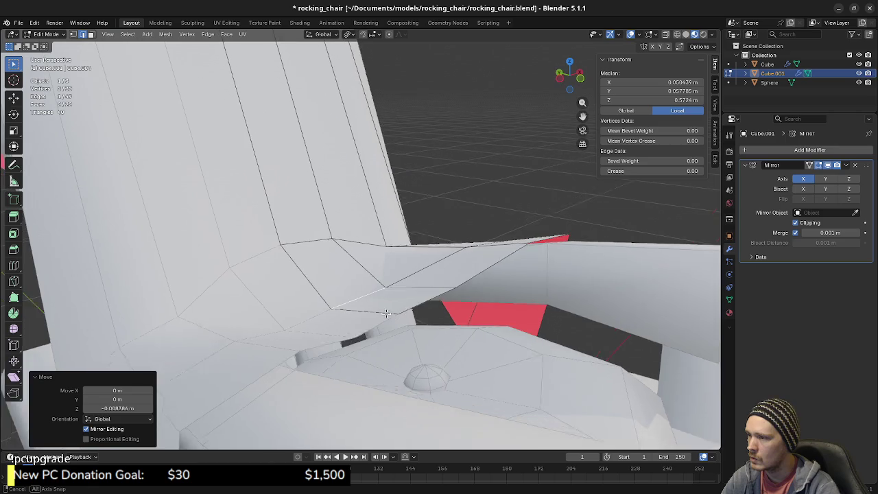
{"action": "left_click", "coordinate": [343, 295]}
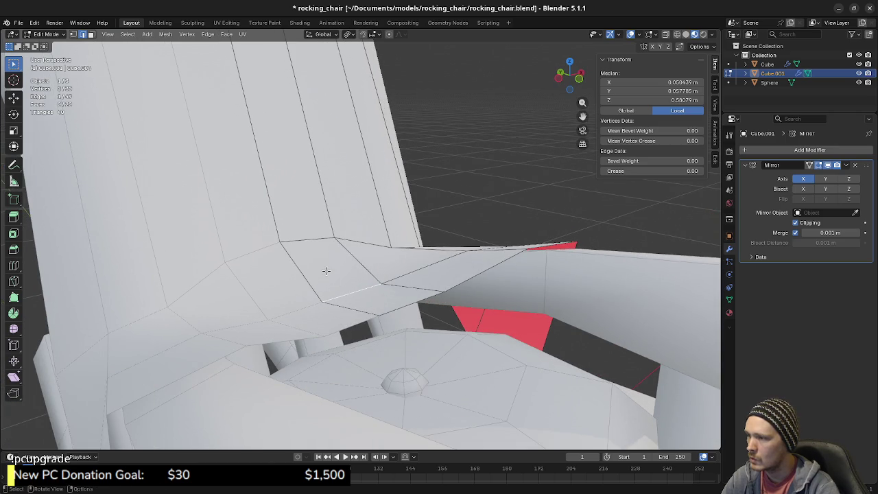
{"action": "key", "text": "3"}
{"action": "left_click", "coordinate": [327, 270]}
{"action": "key", "text": "g"}
{"action": "key", "text": "z"}
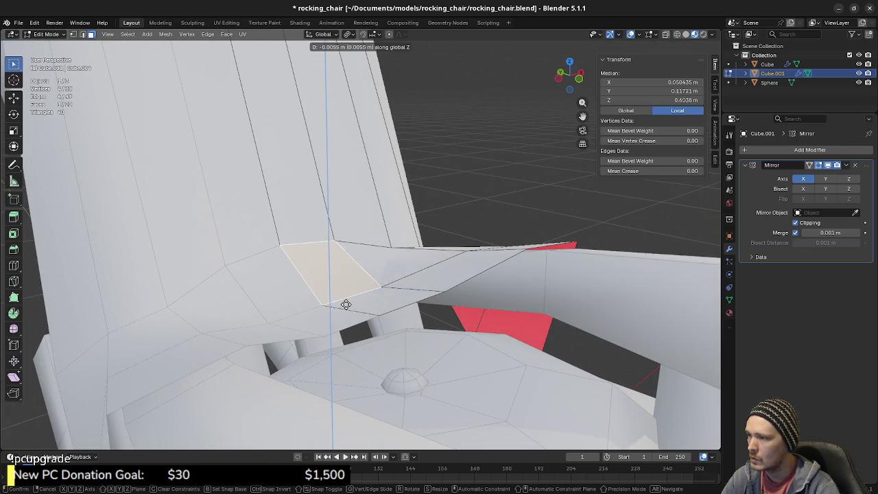
{"action": "right_click", "coordinate": [353, 314]}
{"action": "key", "text": "g"}
{"action": "key", "text": "z"}
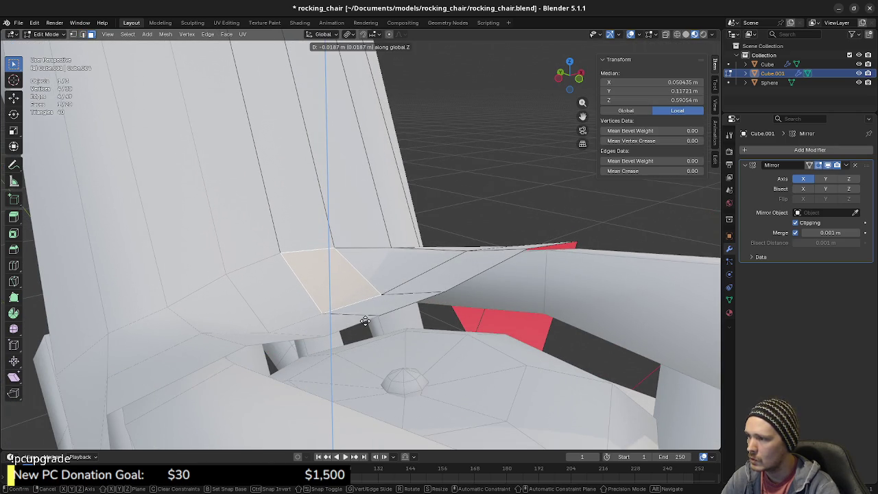
{"action": "left_click", "coordinate": [364, 327]}
{"action": "mouse_move", "coordinate": [364, 327]}
{"action": "middle_mouse_down"}
{"action": "mouse_move", "coordinate": [290, 329]}
{"action": "mouse_move", "coordinate": [297, 331]}
{"action": "middle_mouse_up"}
{"action": "key", "text": "ctrl+z"}
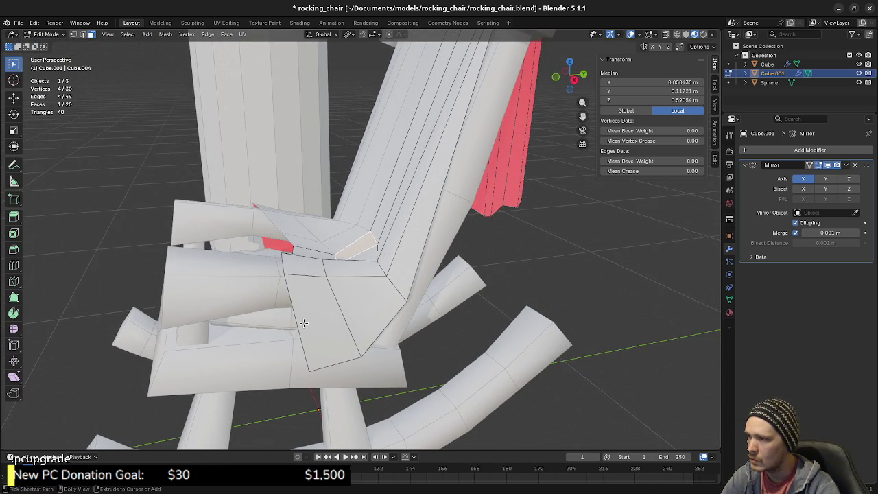
Lower a centre vertex on the backrest's lower rim 0.029 m along Z to 0.57204 m.
{"action": "mouse_move", "coordinate": [307, 297]}
{"action": "middle_mouse_down"}
{"action": "mouse_move", "coordinate": [315, 299]}
{"action": "mouse_move", "coordinate": [310, 278]}
{"action": "middle_mouse_up"}
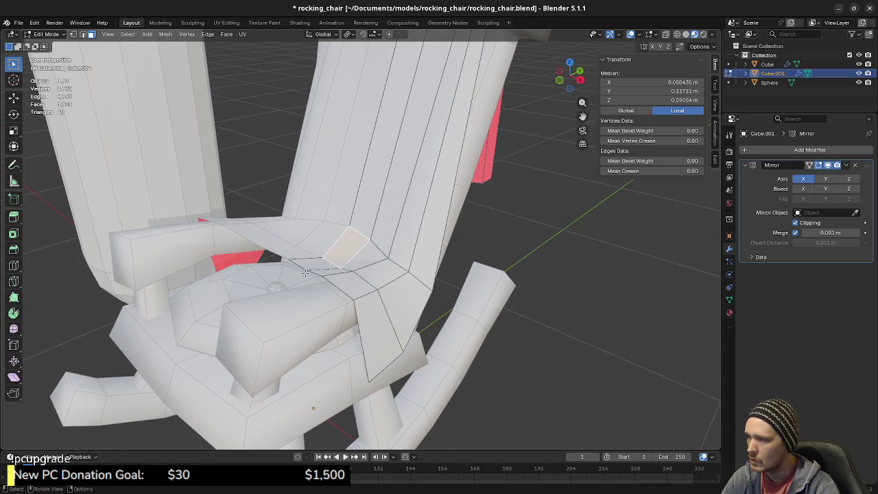
{"action": "left_click", "coordinate": [285, 258]}
{"action": "key", "text": "g"}
{"action": "key", "text": "z"}
{"action": "left_click", "coordinate": [295, 281]}
Lower a rim vertex near the middle of the backrest along Z.
{"action": "middle_click_drag", "start_coordinate": [296, 280], "coordinate": [328, 286]}
{"action": "left_click", "coordinate": [347, 269]}
{"action": "key", "text": "g"}
{"action": "key", "text": "z"}
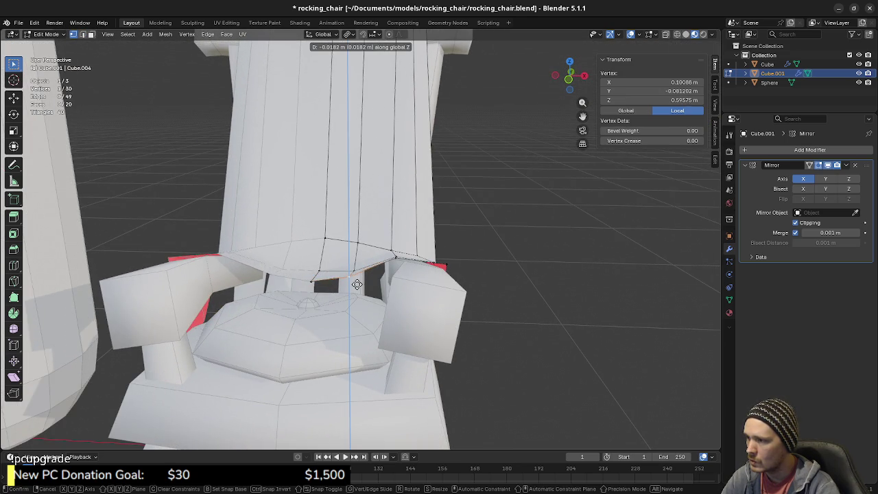
{"action": "left_click", "coordinate": [357, 286]}
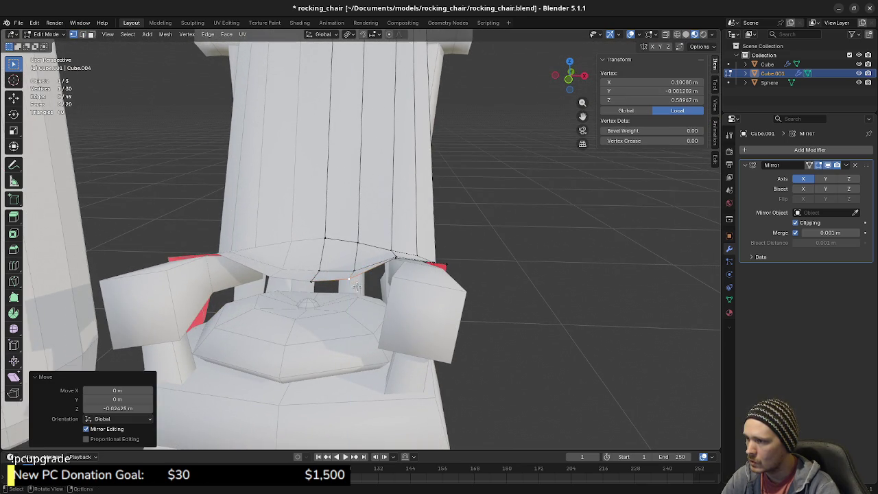
Lower the rim vertex beside the armrest along Z and shift it along X.
{"action": "scroll", "coordinate": [384, 302], "scroll_direction": "up", "scroll_amount": 2}
{"action": "scroll", "coordinate": [395, 309], "scroll_direction": "up", "scroll_amount": 2}
{"action": "mouse_move", "coordinate": [400, 314]}
{"action": "middle_mouse_down"}
{"action": "mouse_move", "coordinate": [328, 309]}
{"action": "mouse_move", "coordinate": [353, 294]}
{"action": "middle_mouse_up"}
{"action": "left_click", "coordinate": [353, 293]}
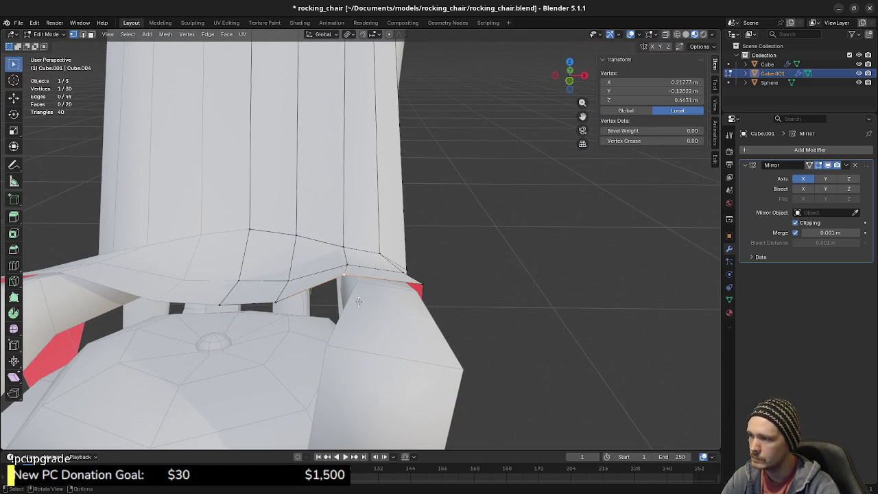
{"action": "key", "text": "g"}
{"action": "key", "text": "z"}
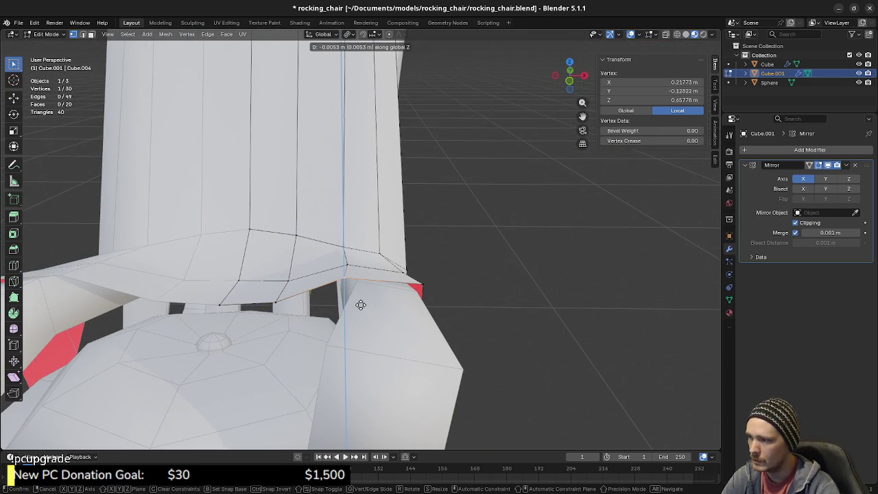
{"action": "left_click", "coordinate": [360, 304]}
{"action": "key", "text": "g"}
{"action": "key", "text": "x"}
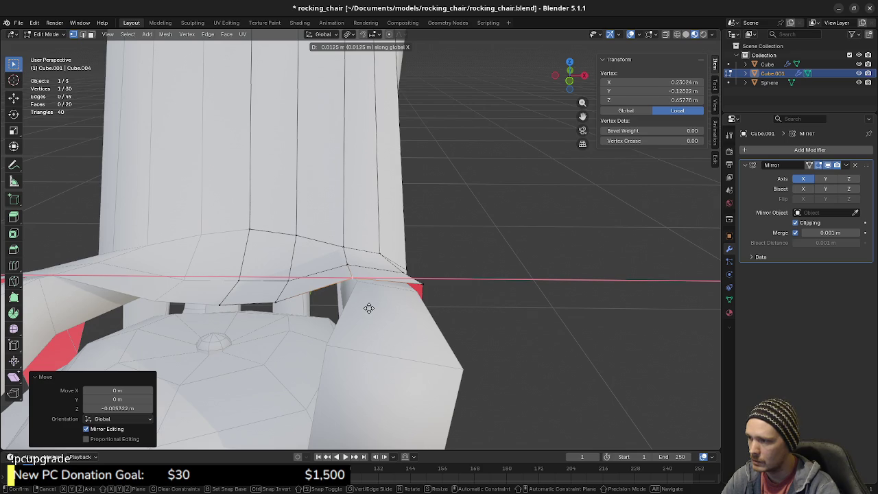
{"action": "left_click", "coordinate": [369, 309]}
Shift the rim corner vertex by the armrest -0.0065568 m along X to 0.32935 m.
{"action": "middle_click_drag", "start_coordinate": [403, 304], "coordinate": [409, 302]}
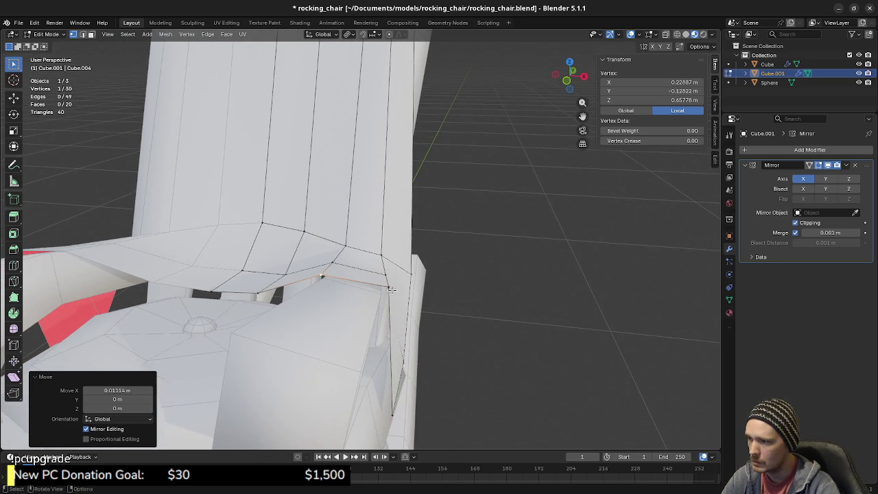
{"action": "left_click", "coordinate": [410, 302]}
{"action": "key", "text": "g"}
{"action": "key", "text": "x"}
{"action": "left_click", "coordinate": [405, 304]}
{"action": "mouse_move", "coordinate": [406, 304]}
{"action": "middle_mouse_down"}
{"action": "mouse_move", "coordinate": [424, 337]}
{"action": "mouse_move", "coordinate": [350, 266]}
{"action": "middle_mouse_up"}
{"action": "scroll", "coordinate": [425, 337], "scroll_direction": "down", "scroll_amount": 5}
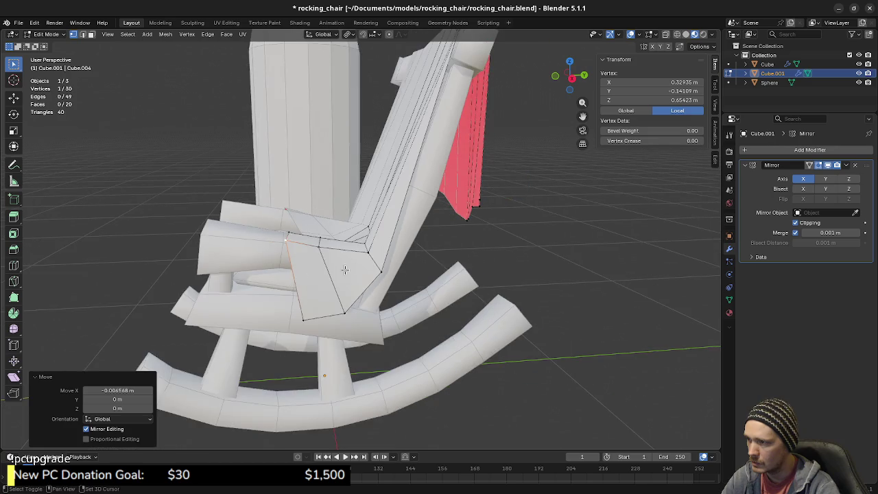
{"action": "scroll", "coordinate": [350, 266], "scroll_direction": "up", "scroll_amount": 4}
{"action": "mouse_move", "coordinate": [350, 267]}
{"action": "middle_mouse_down"}
{"action": "mouse_move", "coordinate": [358, 248]}
{"action": "mouse_move", "coordinate": [314, 270]}
{"action": "mouse_move", "coordinate": [281, 267]}
{"action": "middle_mouse_up"}
{"action": "mouse_move", "coordinate": [341, 273]}
{"action": "middle_mouse_down"}
{"action": "mouse_move", "coordinate": [385, 255]}
{"action": "mouse_move", "coordinate": [352, 262]}
{"action": "mouse_move", "coordinate": [372, 289]}
{"action": "middle_mouse_up"}
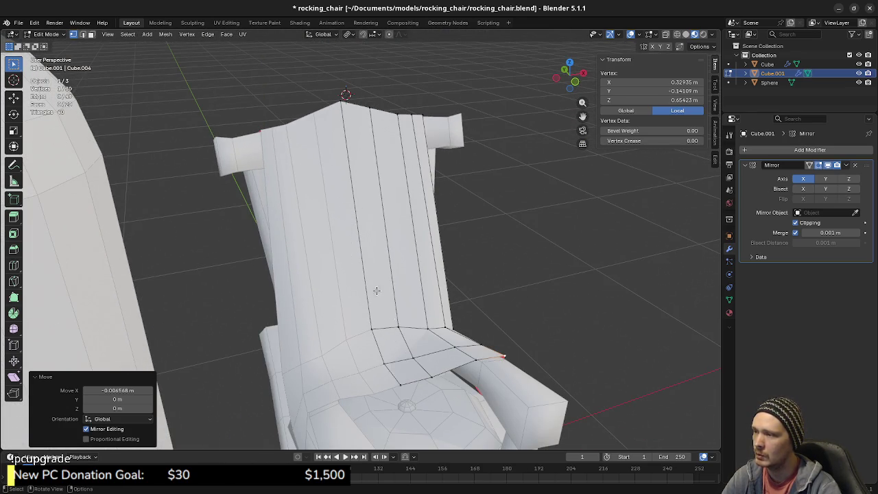
{"action": "middle_click_drag", "start_coordinate": [365, 270], "coordinate": [357, 252]}
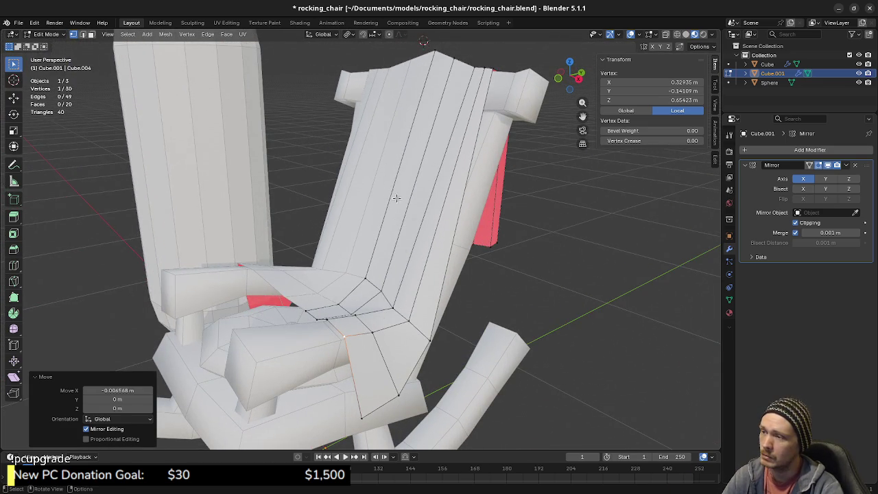
{"action": "middle_click_drag", "start_coordinate": [419, 302], "coordinate": [414, 231]}
{"action": "mouse_move", "coordinate": [337, 302]}
{"action": "middle_mouse_down"}
{"action": "mouse_move", "coordinate": [382, 300]}
{"action": "mouse_move", "coordinate": [399, 266]}
{"action": "middle_mouse_up"}
{"action": "key", "text": "alt+a"}
{"action": "key", "text": "ctrl+r"}
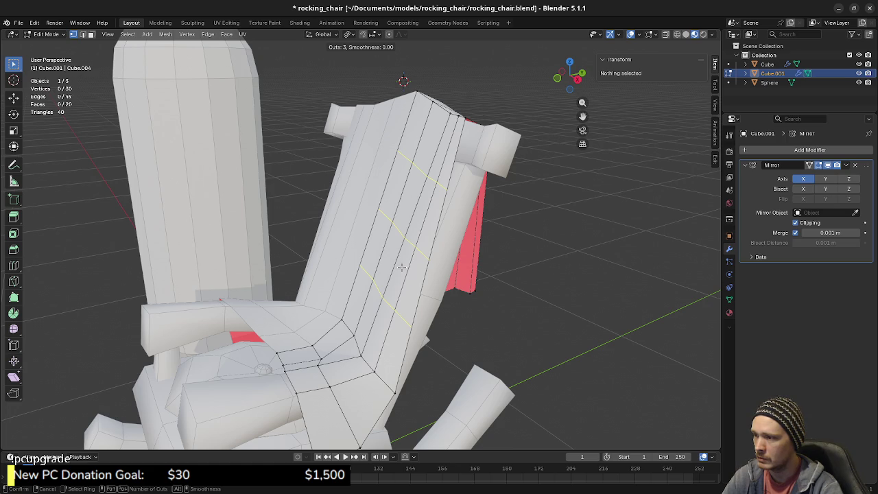
Commit the three loop cuts across the backrest and clear the selection.
{"action": "left_click", "coordinate": [401, 268]}
{"action": "key", "text": "alt+a"}
{"action": "middle_click_drag", "start_coordinate": [412, 299], "coordinate": [417, 311]}
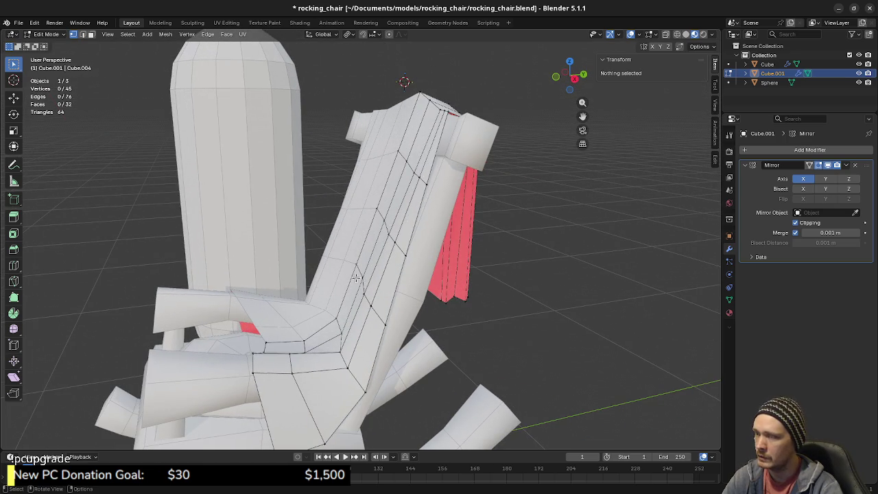
{"action": "mouse_move", "coordinate": [364, 282]}
{"action": "middle_mouse_down"}
{"action": "mouse_move", "coordinate": [406, 300]}
{"action": "mouse_move", "coordinate": [397, 303]}
{"action": "middle_mouse_up"}
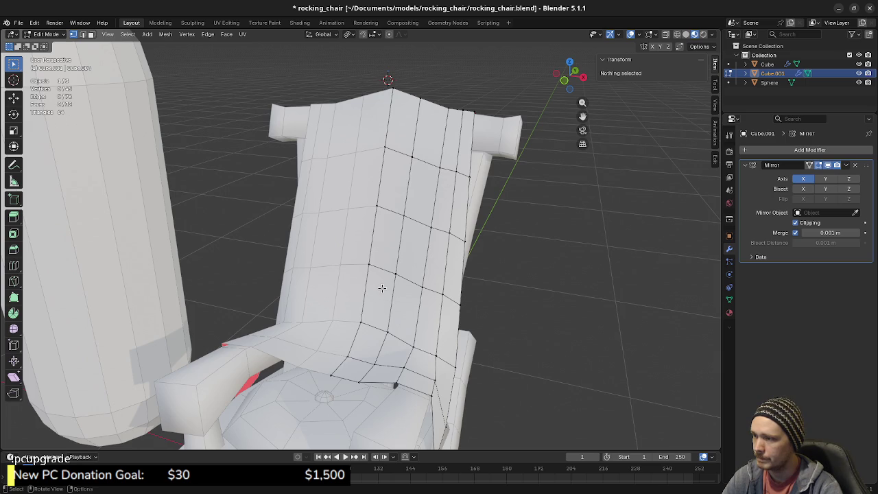
Shift a vertical backrest edge along Y, then deselect everything.
{"action": "key", "text": "2"}
{"action": "left_click", "coordinate": [393, 291]}
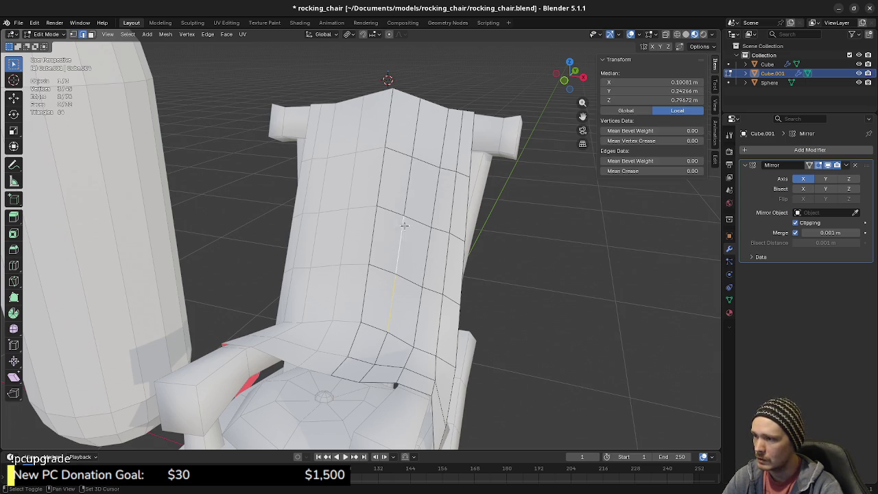
{"action": "middle_click_drag", "start_coordinate": [414, 216], "coordinate": [403, 267]}
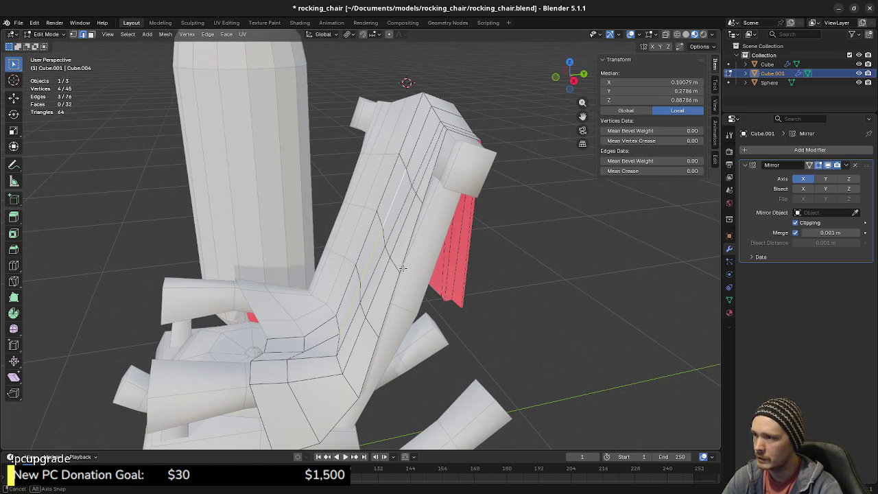
{"action": "key", "text": "y"}
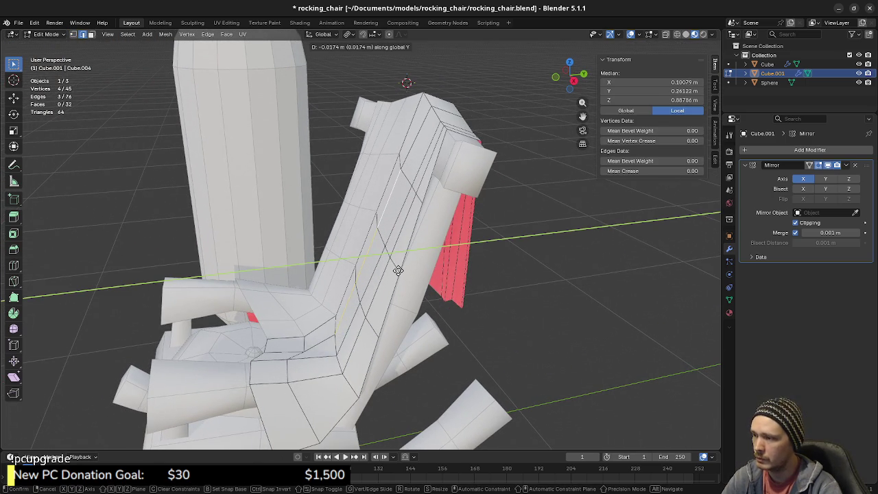
{"action": "left_click", "coordinate": [398, 270]}
{"action": "mouse_move", "coordinate": [361, 327]}
{"action": "middle_mouse_down"}
{"action": "mouse_move", "coordinate": [442, 318]}
{"action": "mouse_move", "coordinate": [389, 299]}
{"action": "middle_mouse_up"}
{"action": "key", "text": "a"}
{"action": "key", "text": "alt+a"}
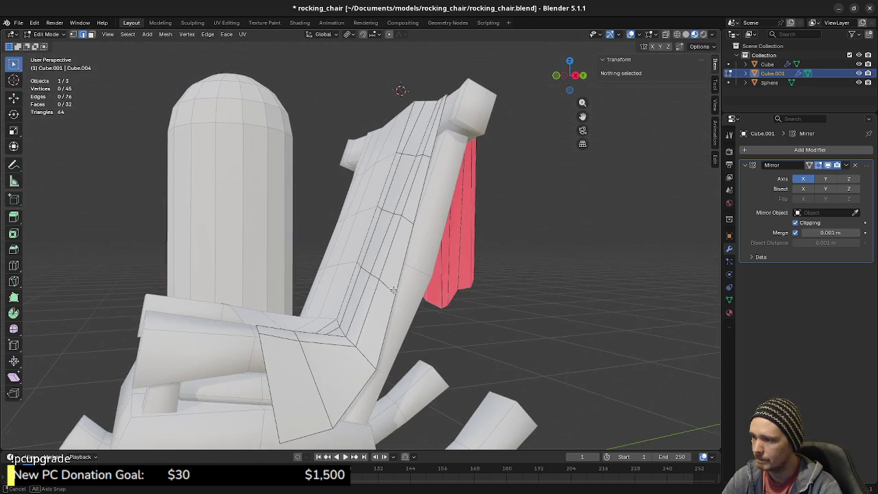
Move another backrest edge along Y, redoing the move until the bow looks right.
{"action": "left_click", "coordinate": [394, 213]}
{"action": "key", "text": "y"}
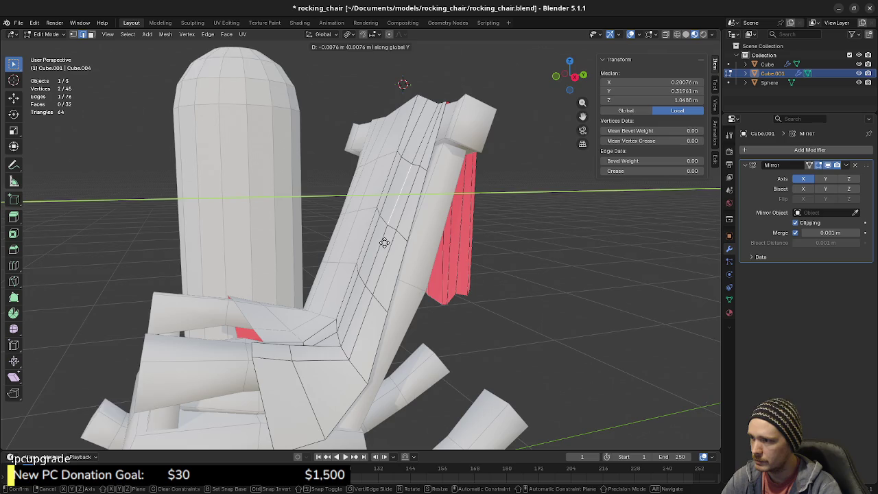
{"action": "left_click", "coordinate": [384, 242]}
{"action": "middle_click_drag", "start_coordinate": [385, 242], "coordinate": [385, 244]}
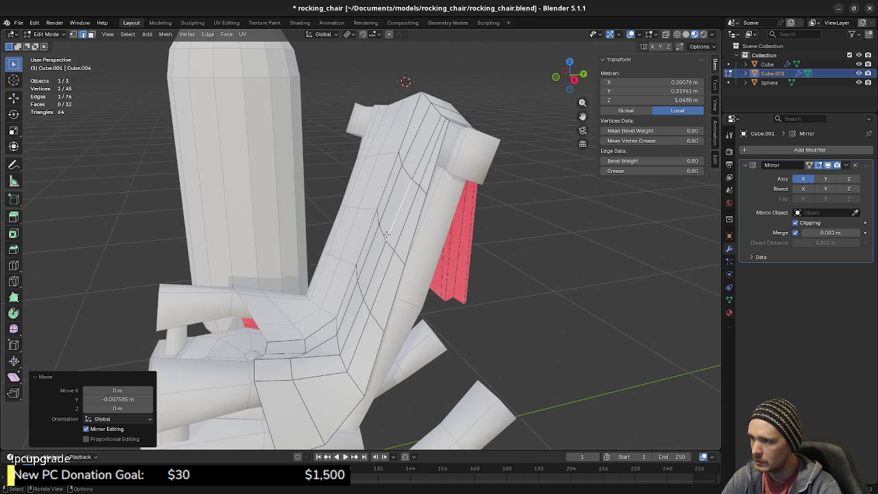
{"action": "key", "text": "ctrl+z"}
{"action": "key", "text": "g"}
{"action": "key", "text": "y"}
{"action": "left_click", "coordinate": [388, 211]}
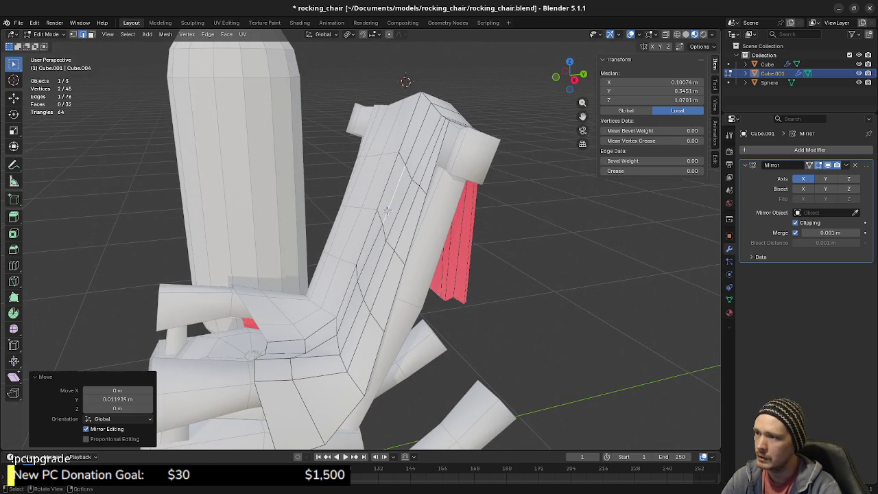
{"action": "key", "text": "ctrl+z"}
{"action": "key", "text": "g"}
{"action": "key", "text": "y"}
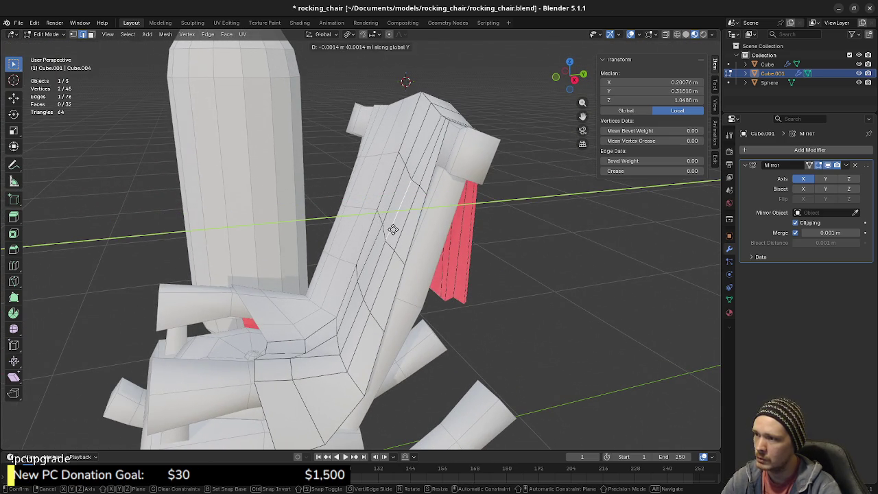
{"action": "left_click", "coordinate": [390, 230]}
Shift two more backrest edges along Y to complete the curved profile.
{"action": "mouse_move", "coordinate": [377, 246]}
{"action": "middle_mouse_down"}
{"action": "mouse_move", "coordinate": [498, 237]}
{"action": "mouse_move", "coordinate": [385, 188]}
{"action": "middle_mouse_up"}
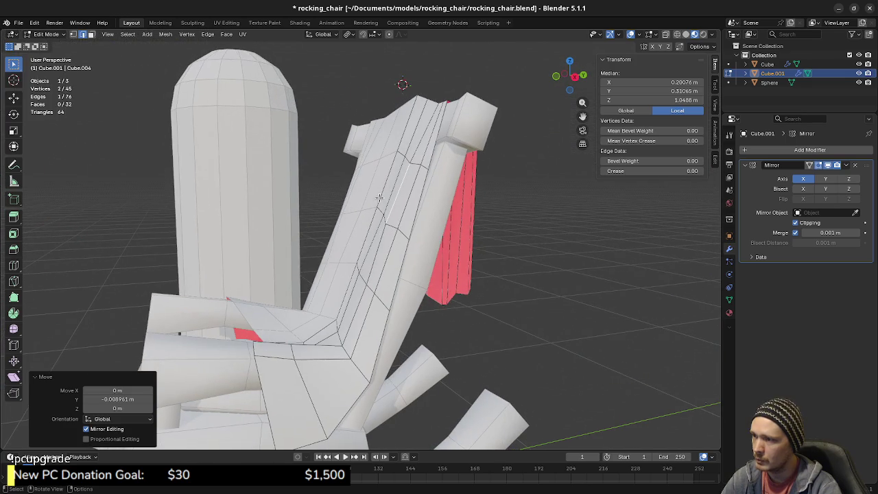
{"action": "left_click", "coordinate": [385, 189]}
{"action": "key", "text": "g"}
{"action": "key", "text": "y"}
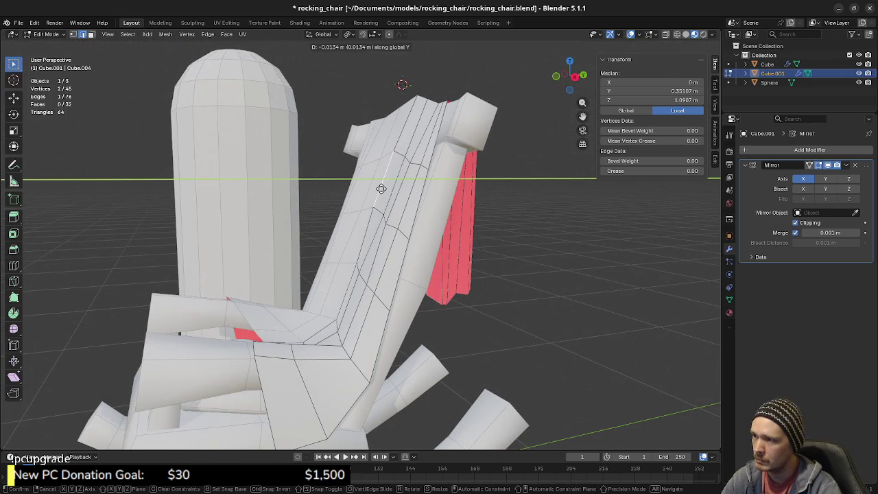
{"action": "left_click", "coordinate": [381, 188]}
{"action": "middle_click_drag", "start_coordinate": [350, 289], "coordinate": [344, 280]}
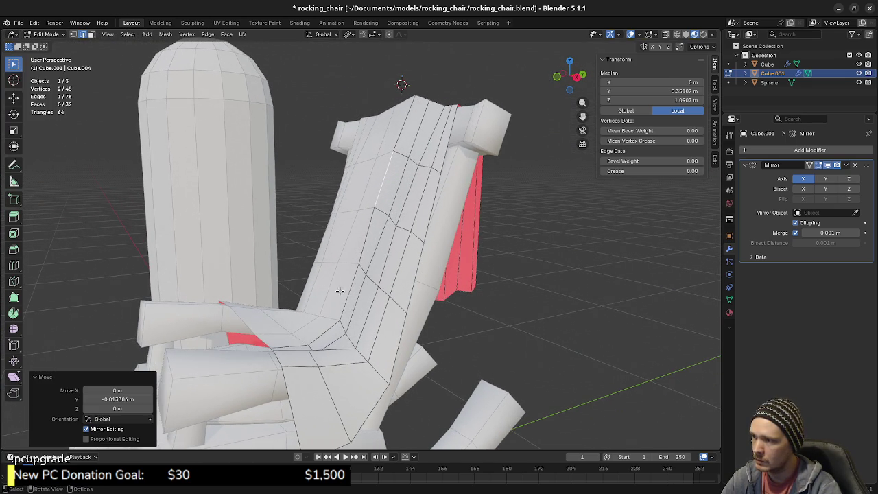
{"action": "middle_click_drag", "start_coordinate": [368, 319], "coordinate": [362, 328]}
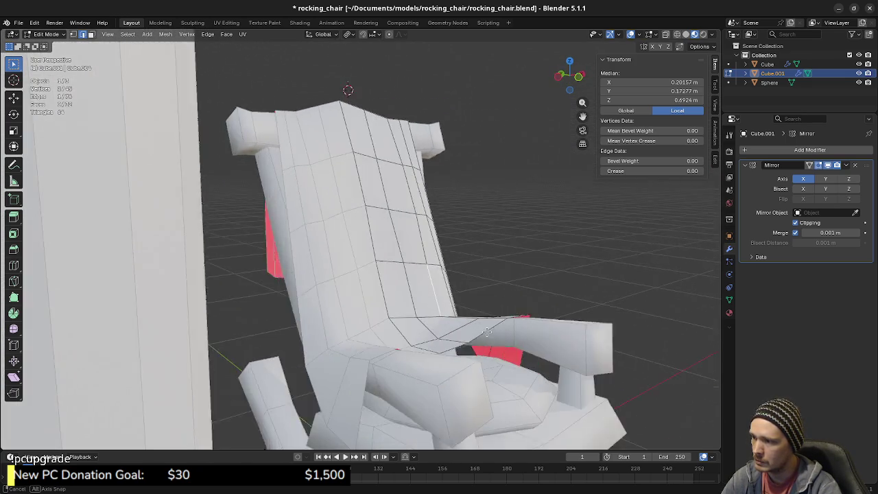
{"action": "left_click", "coordinate": [362, 328]}
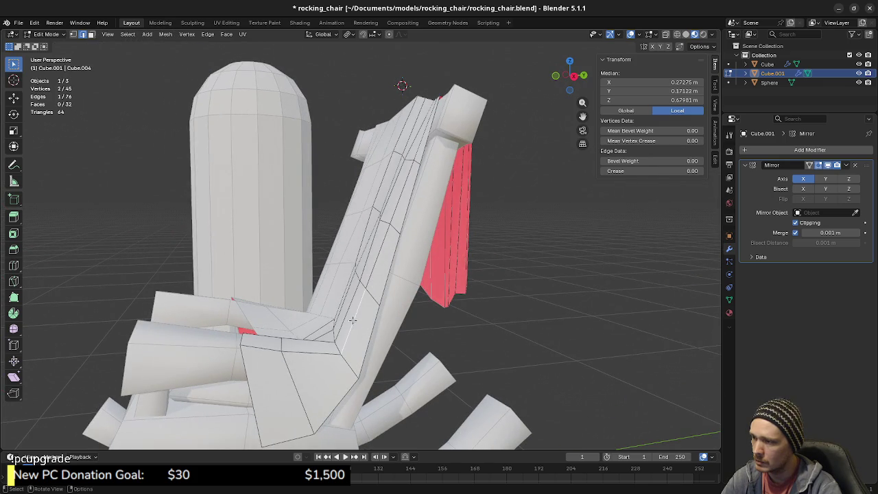
{"action": "key", "text": "y"}
{"action": "left_click", "coordinate": [359, 321]}
Nudge two middle-row backrest vertices along Y, then select a third and check the curvature.
{"action": "mouse_move", "coordinate": [359, 321]}
{"action": "middle_mouse_down"}
{"action": "mouse_move", "coordinate": [428, 334]}
{"action": "mouse_move", "coordinate": [362, 312]}
{"action": "mouse_move", "coordinate": [370, 324]}
{"action": "mouse_move", "coordinate": [353, 326]}
{"action": "mouse_move", "coordinate": [421, 327]}
{"action": "mouse_move", "coordinate": [396, 276]}
{"action": "mouse_move", "coordinate": [384, 302]}
{"action": "mouse_move", "coordinate": [404, 337]}
{"action": "mouse_move", "coordinate": [330, 288]}
{"action": "mouse_move", "coordinate": [369, 221]}
{"action": "middle_mouse_up"}
{"action": "key", "text": "Tab"}
{"action": "key", "text": "Tab"}
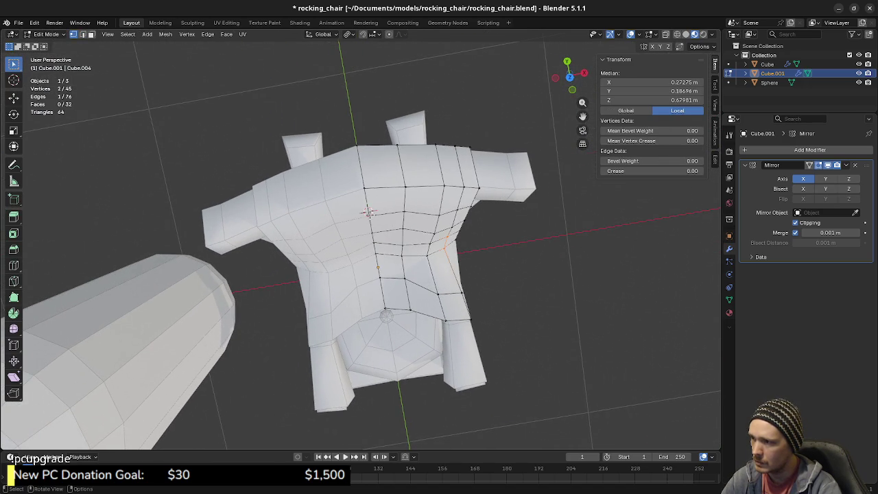
{"action": "key", "text": "g"}
{"action": "key", "text": "y"}
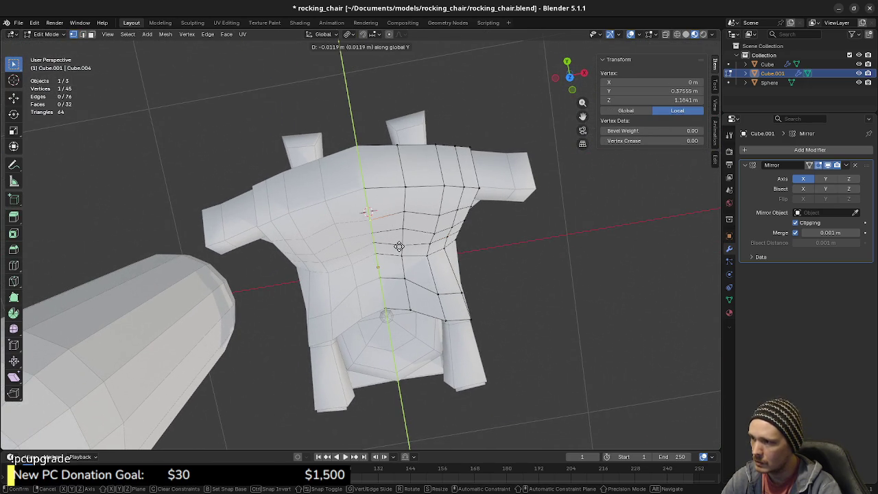
{"action": "left_click", "coordinate": [399, 247]}
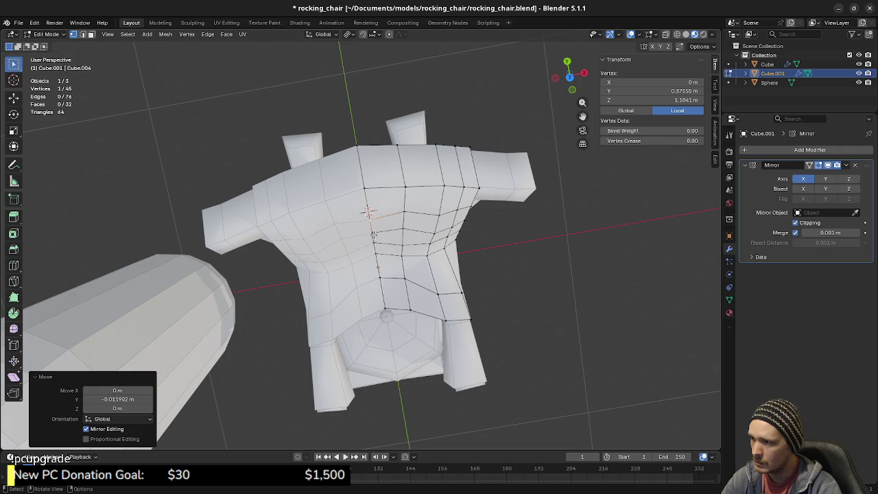
{"action": "left_click", "coordinate": [374, 234]}
{"action": "key", "text": "g"}
{"action": "key", "text": "y"}
{"action": "left_click", "coordinate": [387, 239]}
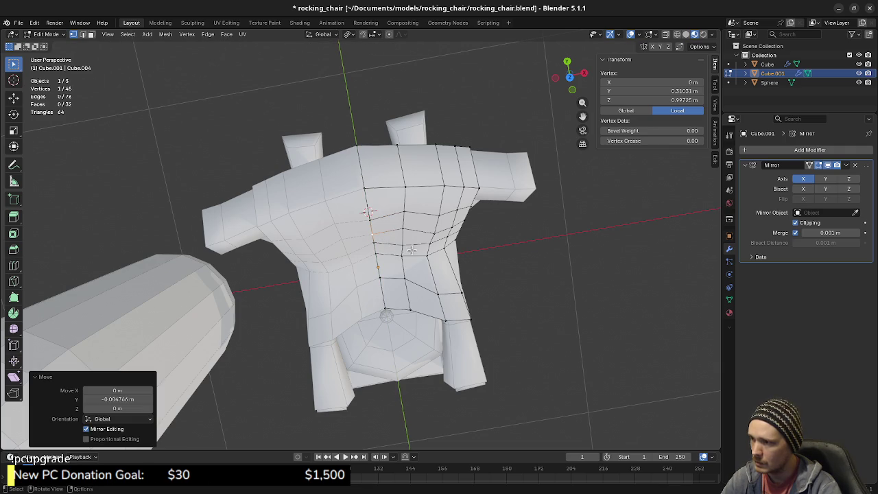
{"action": "left_click", "coordinate": [403, 246]}
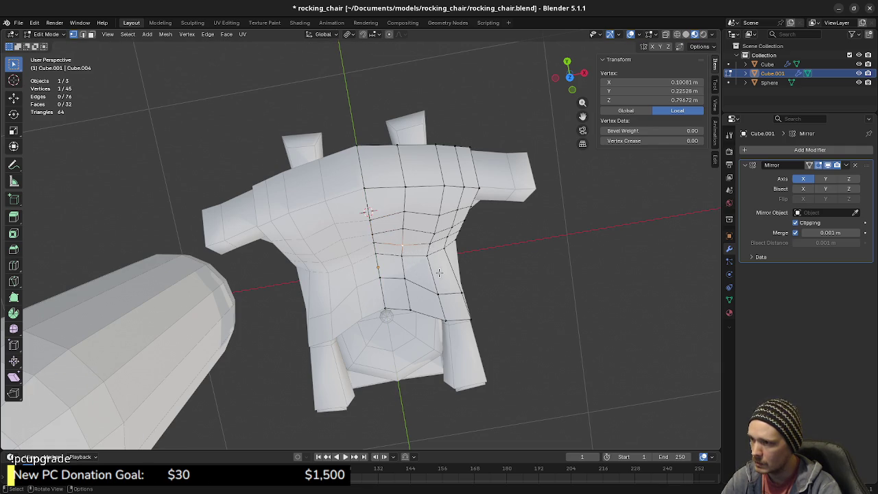
{"action": "middle_click_drag", "start_coordinate": [442, 259], "coordinate": [401, 265]}
{"action": "mouse_move", "coordinate": [435, 312]}
{"action": "middle_mouse_down"}
{"action": "mouse_move", "coordinate": [322, 306]}
{"action": "mouse_move", "coordinate": [306, 314]}
{"action": "mouse_move", "coordinate": [413, 240]}
{"action": "middle_mouse_up"}
Add two horizontal loop cuts across the backrest.
{"action": "key", "text": "alt+a"}
{"action": "left_click", "coordinate": [412, 237]}
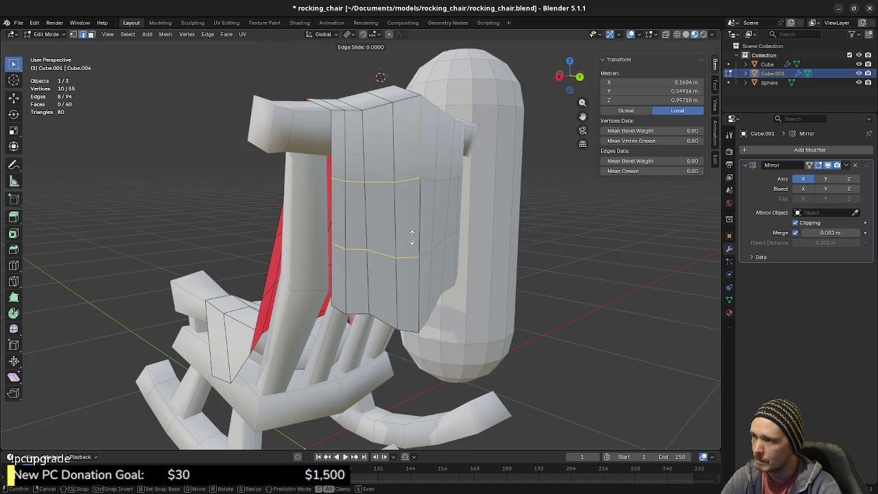
{"action": "key", "text": "a"}
{"action": "key", "text": "alt+a"}
{"action": "mouse_move", "coordinate": [413, 238]}
{"action": "middle_mouse_down"}
{"action": "mouse_move", "coordinate": [421, 263]}
{"action": "mouse_move", "coordinate": [436, 258]}
{"action": "mouse_move", "coordinate": [414, 296]}
{"action": "middle_mouse_up"}
In edge mode, shift a vertical backrest edge along Y.
{"action": "key", "text": "2"}
{"action": "left_click", "coordinate": [397, 282]}
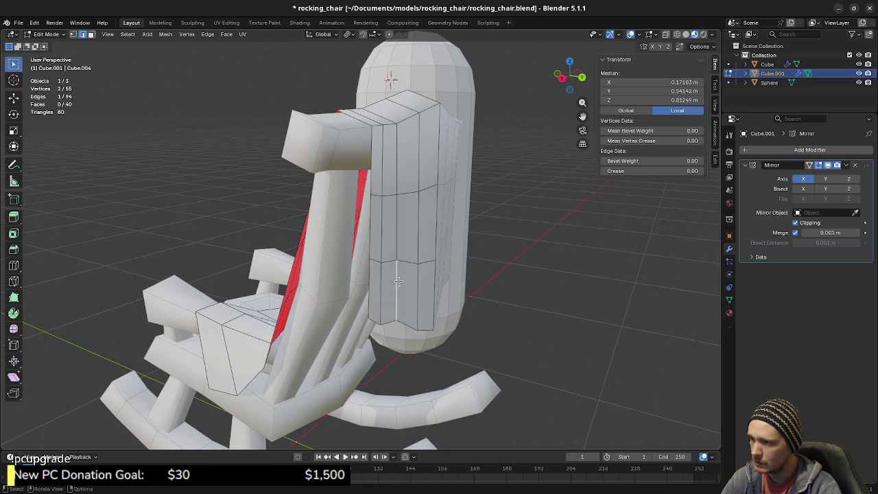
{"action": "key", "text": "y"}
{"action": "left_click", "coordinate": [426, 289]}
{"action": "mouse_move", "coordinate": [427, 289]}
{"action": "middle_mouse_down"}
{"action": "mouse_move", "coordinate": [455, 280]}
{"action": "mouse_move", "coordinate": [410, 285]}
{"action": "middle_mouse_up"}
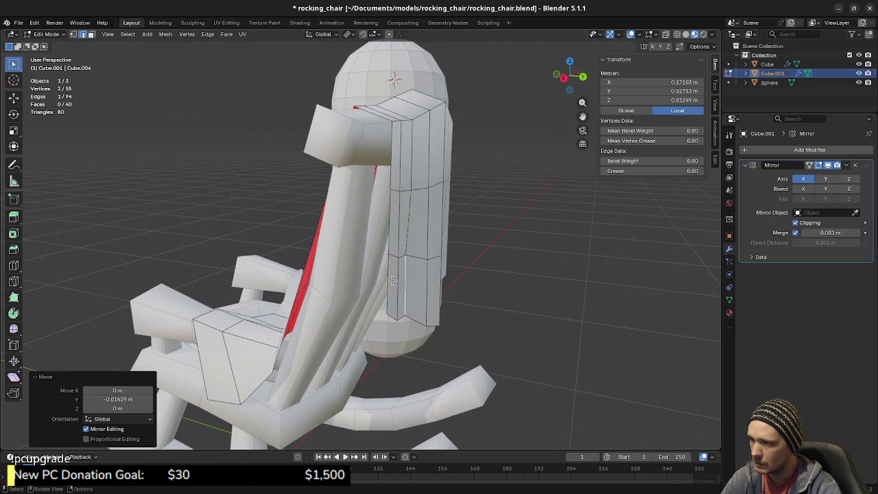
In face mode, move a single backrest face along Y.
{"action": "left_click", "coordinate": [389, 281]}
{"action": "key", "text": "3"}
{"action": "left_click", "coordinate": [395, 283]}
{"action": "key", "text": "g"}
{"action": "key", "text": "y"}
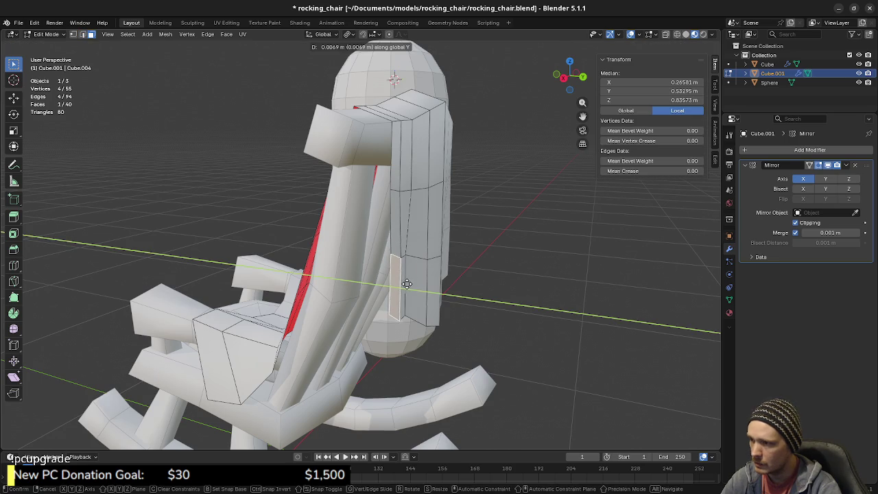
{"action": "left_click", "coordinate": [407, 283]}
{"action": "mouse_move", "coordinate": [407, 283]}
{"action": "middle_mouse_down"}
{"action": "mouse_move", "coordinate": [370, 275]}
{"action": "mouse_move", "coordinate": [423, 278]}
{"action": "middle_mouse_up"}
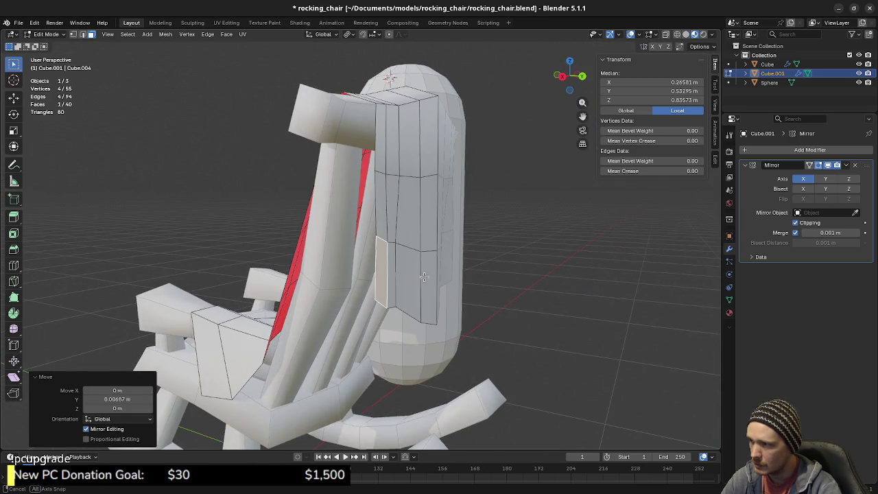
Nudge another backrest face and its neighbouring edge along Y.
{"action": "left_click", "coordinate": [420, 228]}
{"action": "middle_click_drag", "start_coordinate": [419, 227], "coordinate": [433, 236]}
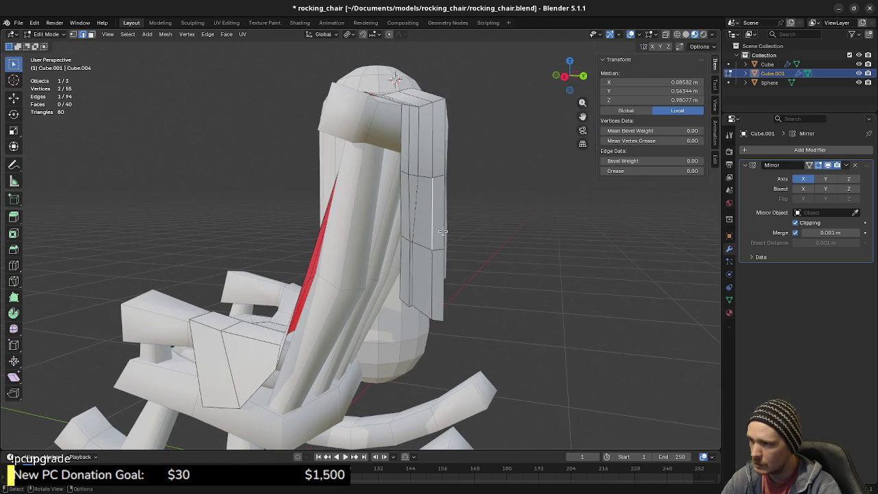
{"action": "key", "text": "g"}
{"action": "key", "text": "y"}
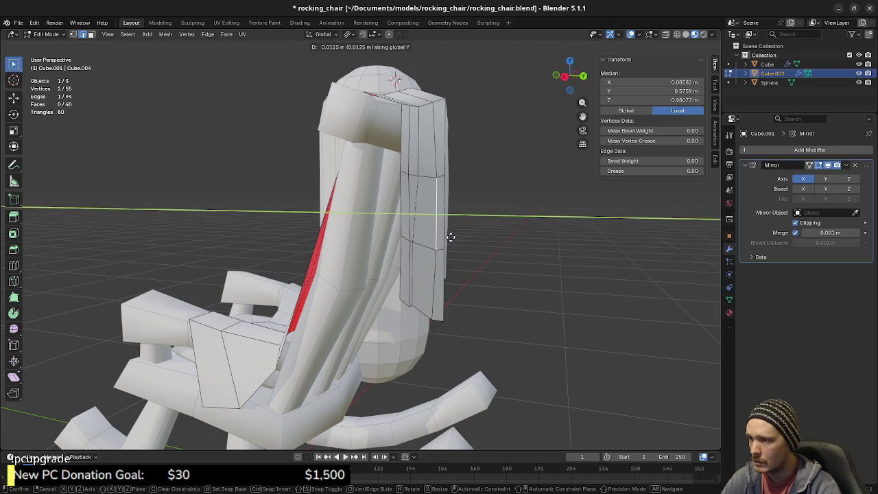
{"action": "left_click", "coordinate": [450, 237]}
{"action": "left_click", "coordinate": [446, 212]}
{"action": "key", "text": "g"}
{"action": "key", "text": "y"}
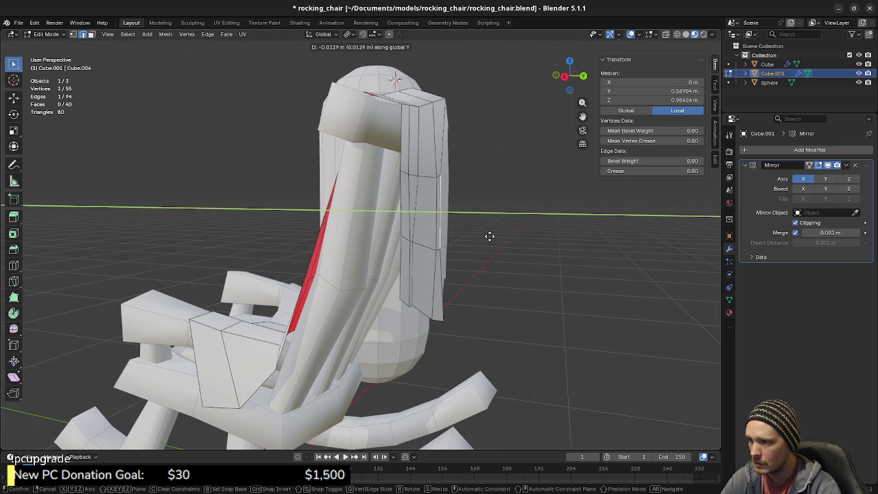
{"action": "left_click", "coordinate": [492, 233]}
{"action": "mouse_move", "coordinate": [492, 267]}
{"action": "middle_mouse_down"}
{"action": "mouse_move", "coordinate": [429, 269]}
{"action": "mouse_move", "coordinate": [380, 313]}
{"action": "mouse_move", "coordinate": [439, 257]}
{"action": "middle_mouse_up"}
In vertex mode, shift two backrest vertices along Y to shape the curve.
{"action": "key", "text": "1"}
{"action": "left_click", "coordinate": [412, 244]}
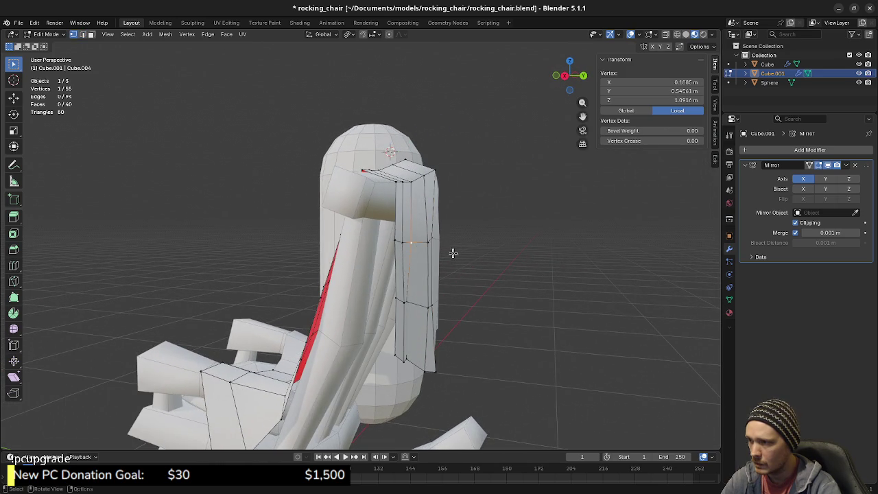
{"action": "key", "text": "g"}
{"action": "key", "text": "y"}
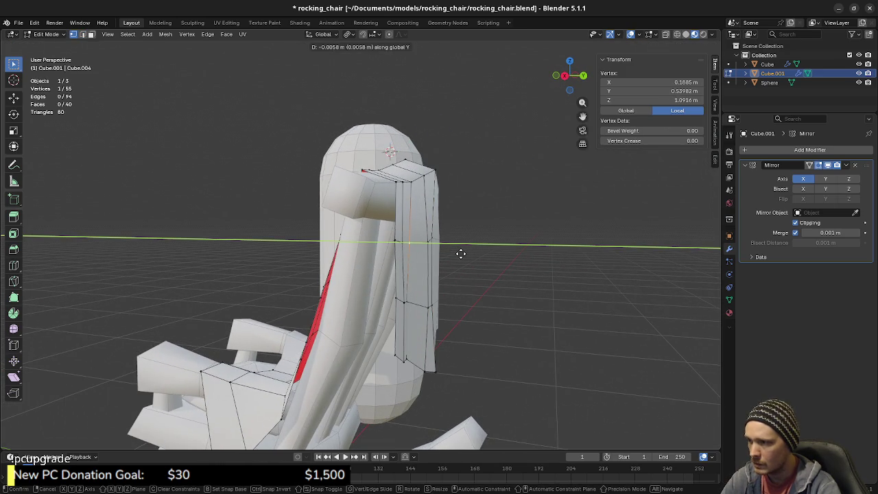
{"action": "left_click", "coordinate": [461, 254]}
{"action": "left_click", "coordinate": [406, 242]}
{"action": "key", "text": "g"}
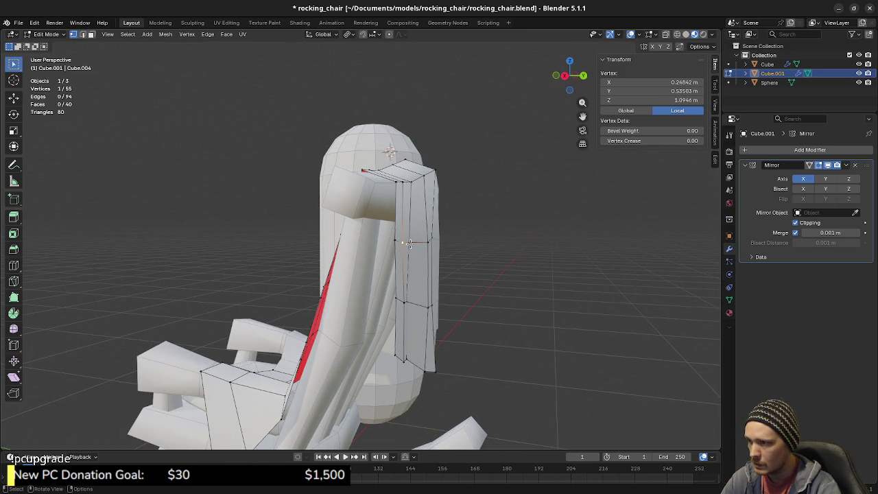
{"action": "key", "text": "y"}
{"action": "left_click", "coordinate": [433, 244]}
{"action": "mouse_move", "coordinate": [433, 244]}
{"action": "middle_mouse_down"}
{"action": "mouse_move", "coordinate": [320, 246]}
{"action": "mouse_move", "coordinate": [301, 254]}
{"action": "middle_mouse_up"}
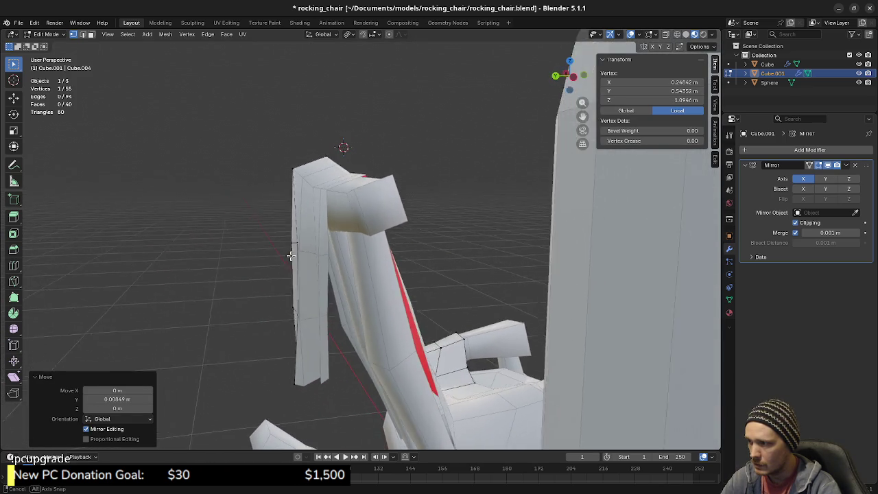
{"action": "middle_click_drag", "start_coordinate": [301, 254], "coordinate": [302, 277]}
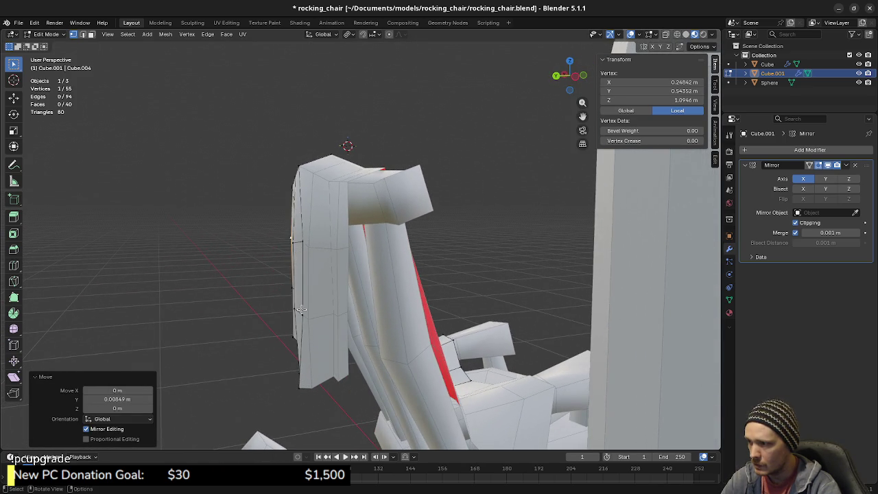
Move one more backrest vertex about 0.085 m along Y.
{"action": "left_click", "coordinate": [302, 312]}
{"action": "key", "text": "g"}
{"action": "key", "text": "y"}
{"action": "left_click", "coordinate": [319, 304]}
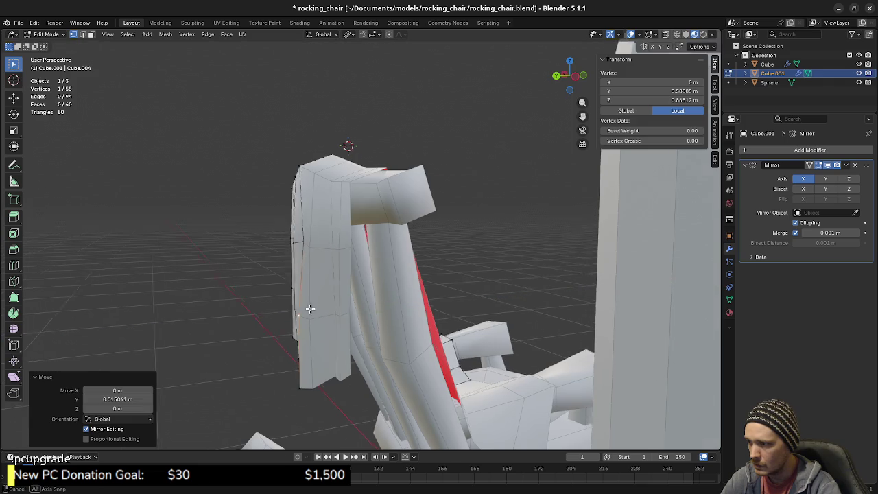
{"action": "middle_click_drag", "start_coordinate": [319, 304], "coordinate": [457, 304]}
Check the chair in Object Mode, then return to Edit Mode with nothing selected.
{"action": "key", "text": "Tab"}
{"action": "mouse_move", "coordinate": [446, 338]}
{"action": "middle_mouse_down"}
{"action": "mouse_move", "coordinate": [424, 279]}
{"action": "mouse_move", "coordinate": [438, 270]}
{"action": "mouse_move", "coordinate": [386, 273]}
{"action": "mouse_move", "coordinate": [561, 267]}
{"action": "middle_mouse_up"}
{"action": "key", "text": "Tab"}
{"action": "key", "text": "a"}
{"action": "key", "text": "alt+a"}
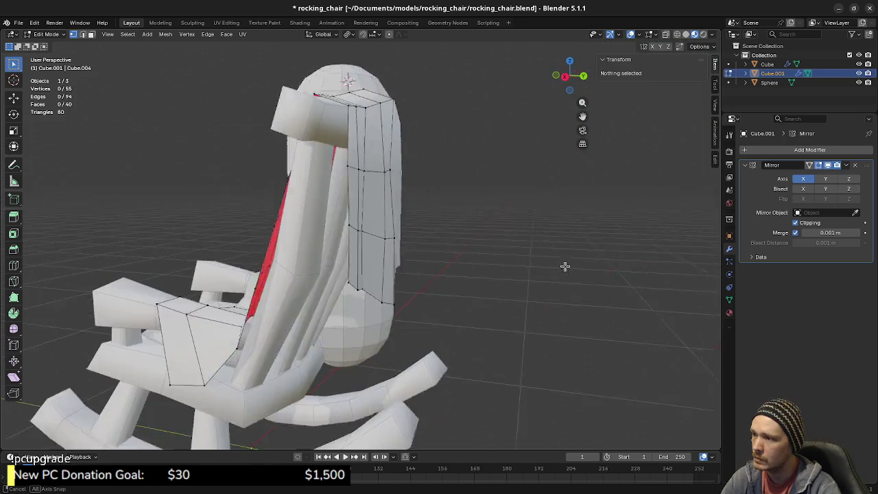
{"action": "mouse_move", "coordinate": [440, 276]}
{"action": "middle_mouse_down"}
{"action": "mouse_move", "coordinate": [459, 262]}
{"action": "mouse_move", "coordinate": [460, 272]}
{"action": "mouse_move", "coordinate": [472, 271]}
{"action": "mouse_move", "coordinate": [476, 296]}
{"action": "middle_mouse_up"}
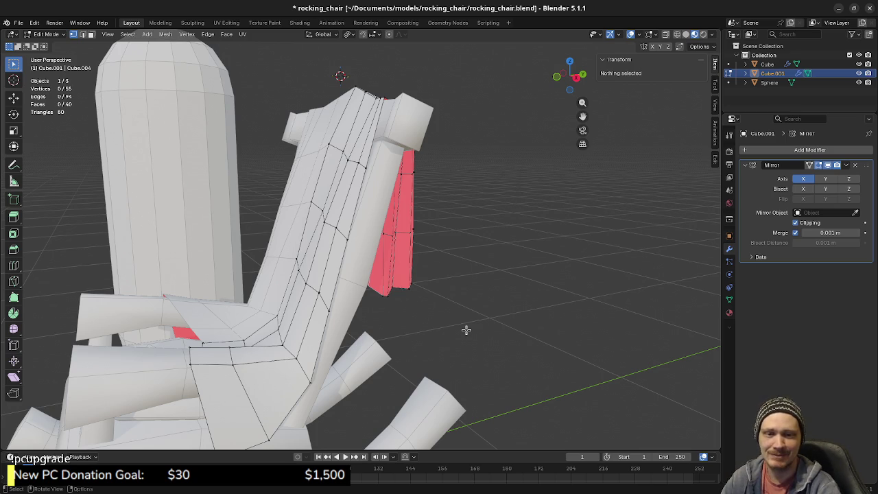
Edge-slide the seat-backrest junction edge and lower it about 0.01 m.
{"action": "mouse_move", "coordinate": [366, 370]}
{"action": "middle_mouse_down"}
{"action": "mouse_move", "coordinate": [302, 335]}
{"action": "mouse_move", "coordinate": [286, 267]}
{"action": "mouse_move", "coordinate": [317, 302]}
{"action": "mouse_move", "coordinate": [312, 334]}
{"action": "mouse_move", "coordinate": [330, 312]}
{"action": "mouse_move", "coordinate": [331, 289]}
{"action": "middle_mouse_up"}
{"action": "left_click", "coordinate": [285, 268]}
{"action": "key", "text": "g"}
{"action": "key", "text": "g"}
{"action": "left_click", "coordinate": [327, 335]}
{"action": "key", "text": "g"}
{"action": "key", "text": "z"}
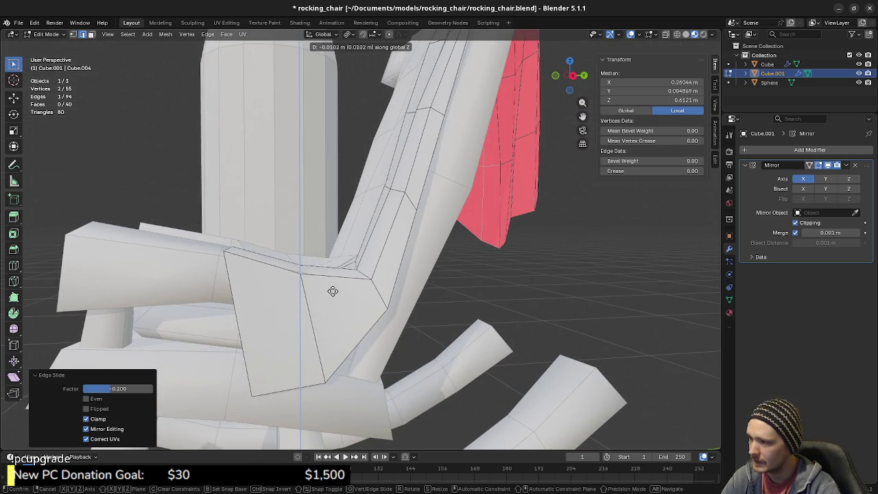
{"action": "mouse_move", "coordinate": [332, 291]}
{"action": "middle_mouse_down"}
{"action": "mouse_move", "coordinate": [421, 314]}
{"action": "mouse_move", "coordinate": [394, 306]}
{"action": "middle_mouse_up"}
{"action": "left_click", "coordinate": [370, 301]}
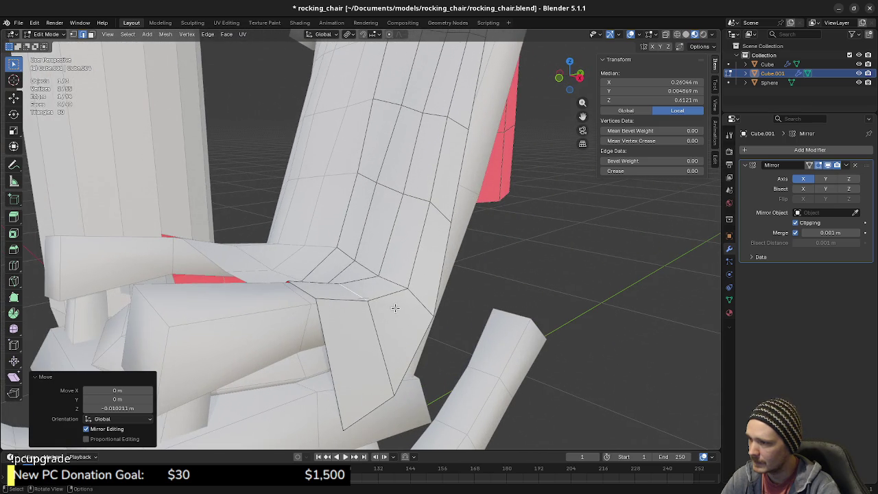
Give that junction edge a further small vertical nudge along Z.
{"action": "key", "text": "g"}
{"action": "key", "text": "y"}
{"action": "key", "text": "z"}
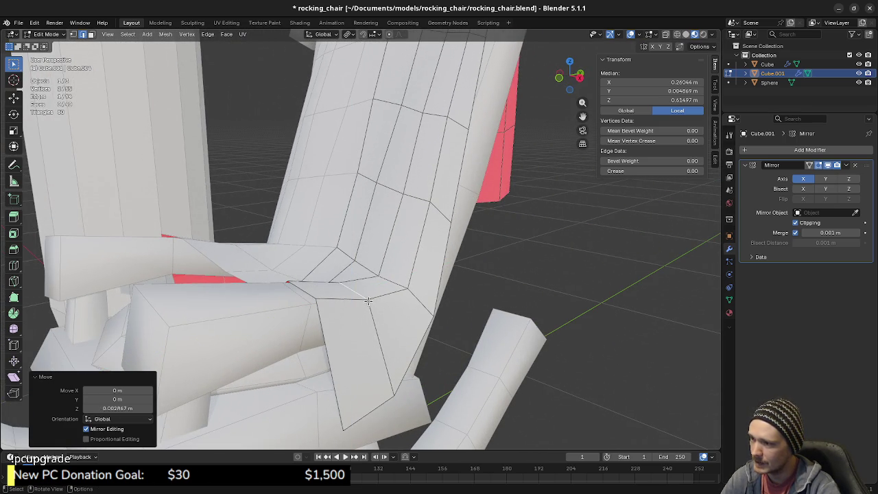
{"action": "key", "text": "Escape"}
{"action": "key", "text": "g"}
{"action": "key", "text": "z"}
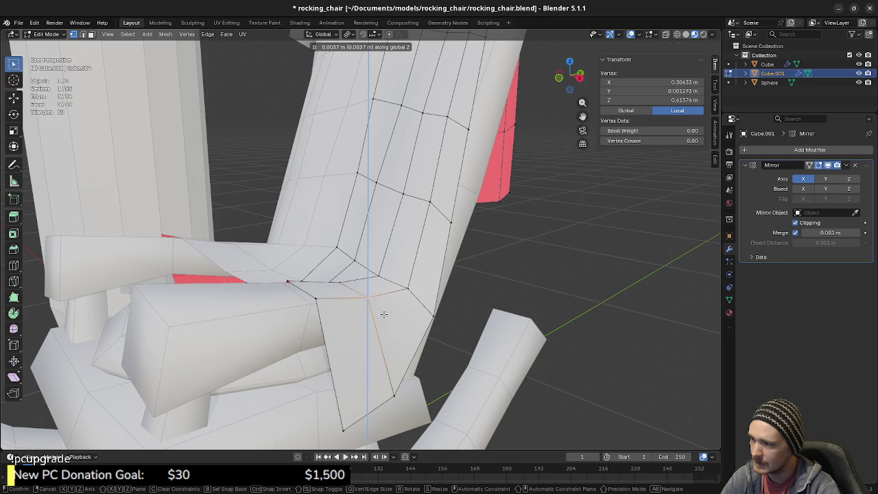
{"action": "left_click", "coordinate": [384, 315]}
Raise the edge under the seat front slightly along Z.
{"action": "mouse_move", "coordinate": [384, 314]}
{"action": "middle_mouse_down"}
{"action": "mouse_move", "coordinate": [394, 311]}
{"action": "mouse_move", "coordinate": [369, 310]}
{"action": "mouse_move", "coordinate": [419, 317]}
{"action": "middle_mouse_up"}
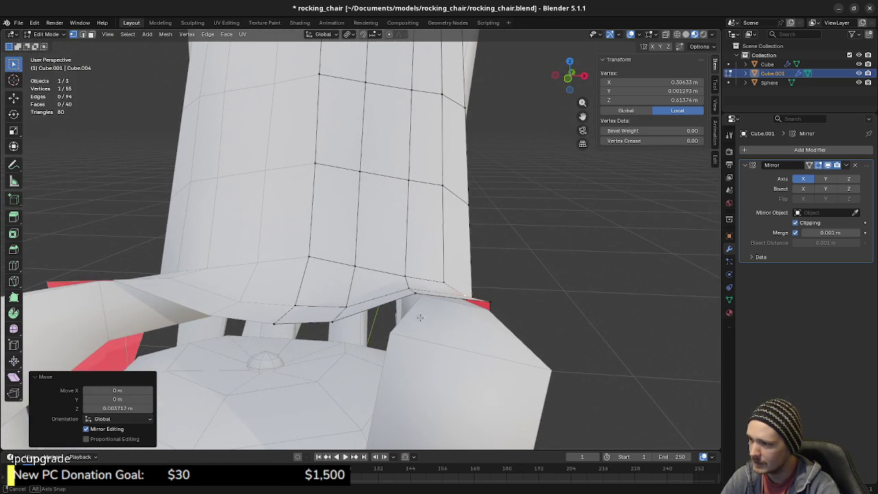
{"action": "left_click", "coordinate": [419, 317]}
{"action": "key", "text": "g"}
{"action": "key", "text": "z"}
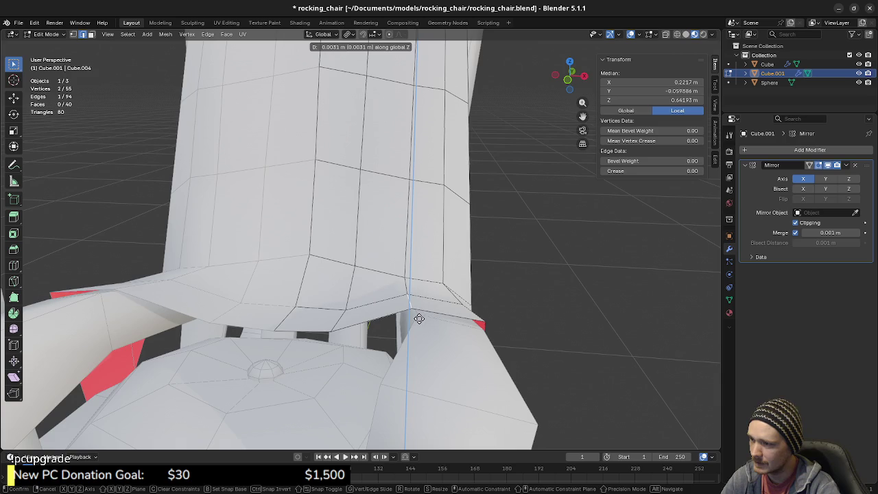
{"action": "left_click", "coordinate": [419, 319]}
Deselect everything and switch back to Object Mode.
{"action": "mouse_move", "coordinate": [419, 318]}
{"action": "middle_mouse_down"}
{"action": "mouse_move", "coordinate": [349, 320]}
{"action": "mouse_move", "coordinate": [376, 306]}
{"action": "mouse_move", "coordinate": [399, 307]}
{"action": "mouse_move", "coordinate": [327, 304]}
{"action": "mouse_move", "coordinate": [358, 339]}
{"action": "mouse_move", "coordinate": [297, 333]}
{"action": "mouse_move", "coordinate": [402, 357]}
{"action": "mouse_move", "coordinate": [364, 302]}
{"action": "mouse_move", "coordinate": [379, 298]}
{"action": "mouse_move", "coordinate": [324, 283]}
{"action": "middle_mouse_up"}
{"action": "key", "text": "alt+a"}
{"action": "scroll", "coordinate": [349, 320], "scroll_direction": "down", "scroll_amount": 4}
{"action": "scroll", "coordinate": [376, 306], "scroll_direction": "up", "scroll_amount": 1}
{"action": "key", "text": "Tab"}
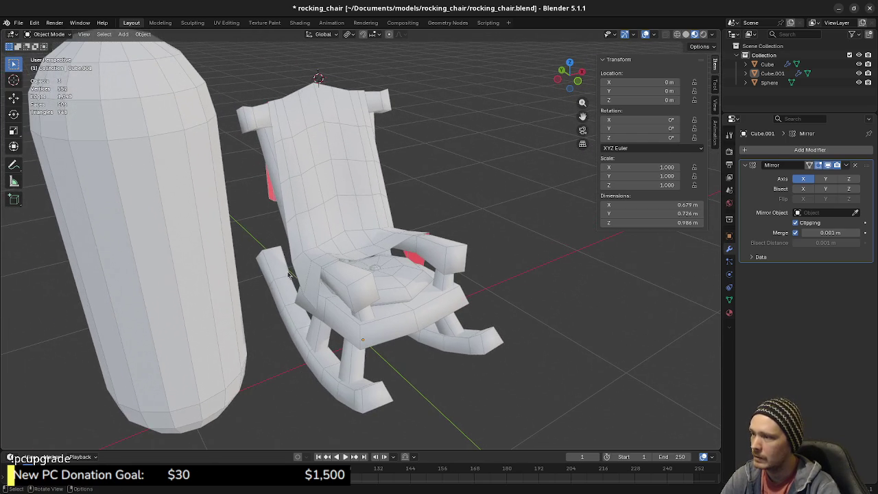
Hide the capsule-shaped Sphere and select the chair object Cube.001.
{"action": "left_click", "coordinate": [235, 254]}
{"action": "key", "text": "h"}
{"action": "middle_click_drag", "start_coordinate": [235, 253], "coordinate": [376, 297]}
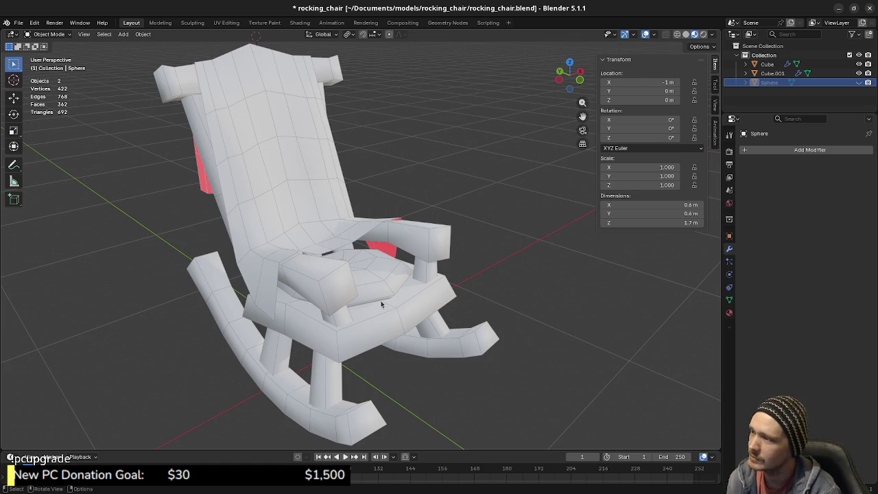
{"action": "mouse_move", "coordinate": [387, 236]}
{"action": "middle_mouse_down"}
{"action": "mouse_move", "coordinate": [316, 294]}
{"action": "mouse_move", "coordinate": [356, 261]}
{"action": "mouse_move", "coordinate": [377, 259]}
{"action": "middle_mouse_up"}
{"action": "left_click", "coordinate": [316, 295], "text": "shift"}
{"action": "scroll", "coordinate": [357, 261], "scroll_direction": "up", "scroll_amount": 3}
Shift the selected backrest vertices along Y twice, first by about 0.02 m.
{"action": "key", "text": "Tab"}
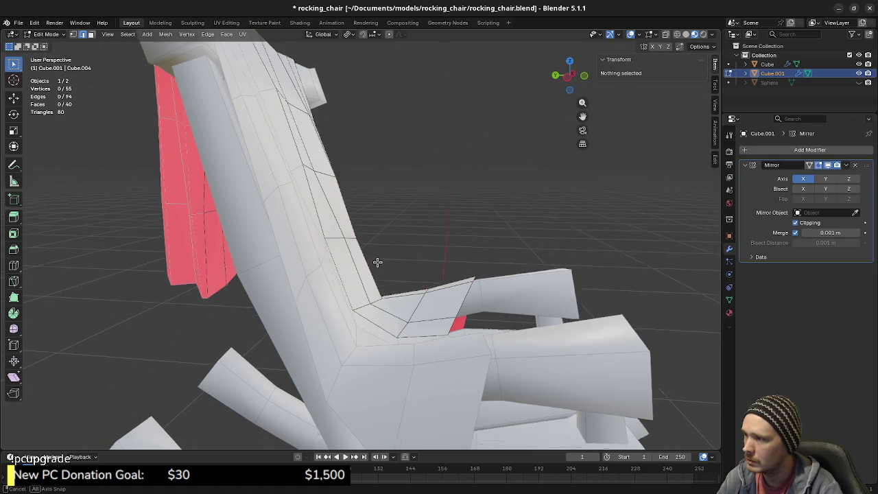
{"action": "key", "text": "g"}
{"action": "key", "text": "y"}
{"action": "left_click", "coordinate": [344, 150]}
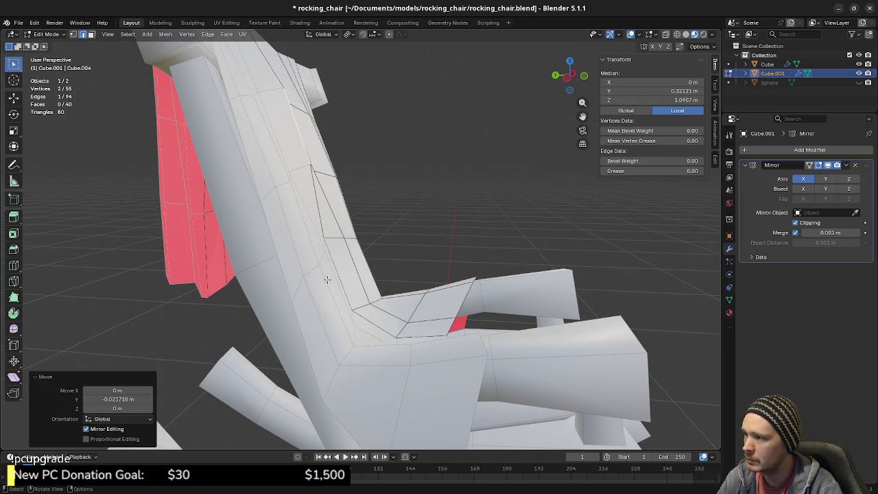
{"action": "middle_click_drag", "start_coordinate": [348, 283], "coordinate": [332, 282]}
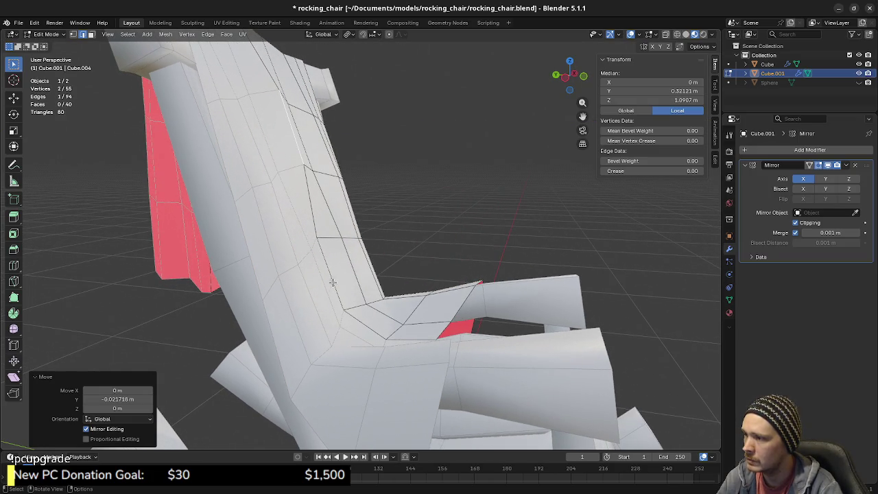
{"action": "key", "text": "g"}
{"action": "key", "text": "y"}
{"action": "left_click", "coordinate": [368, 266]}
{"action": "mouse_move", "coordinate": [368, 266]}
{"action": "middle_mouse_down"}
{"action": "mouse_move", "coordinate": [350, 262]}
{"action": "mouse_move", "coordinate": [348, 200]}
{"action": "mouse_move", "coordinate": [361, 199]}
{"action": "mouse_move", "coordinate": [368, 263]}
{"action": "mouse_move", "coordinate": [366, 243]}
{"action": "middle_mouse_up"}
{"action": "key", "text": "Tab"}
{"action": "key", "text": "Tab"}
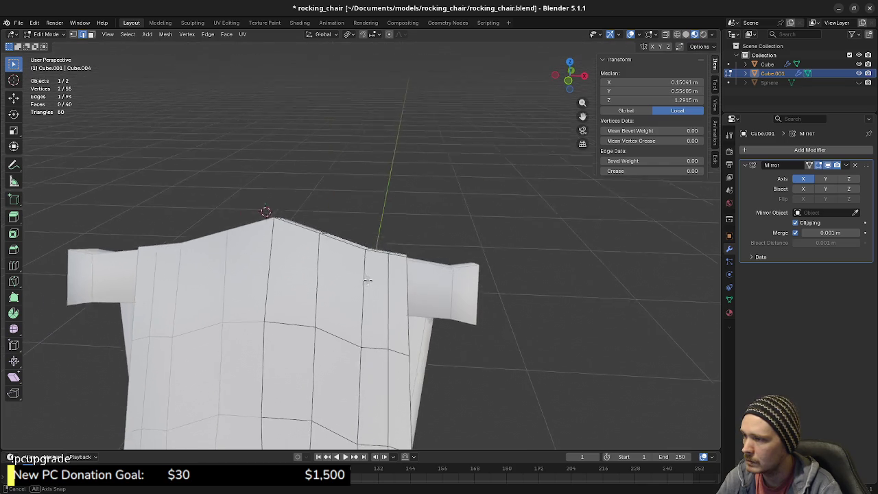
Raise the top backrest edge about 0.014 m, abandoning moves on neighbouring and centre edges.
{"action": "middle_click_drag", "start_coordinate": [381, 273], "coordinate": [390, 249]}
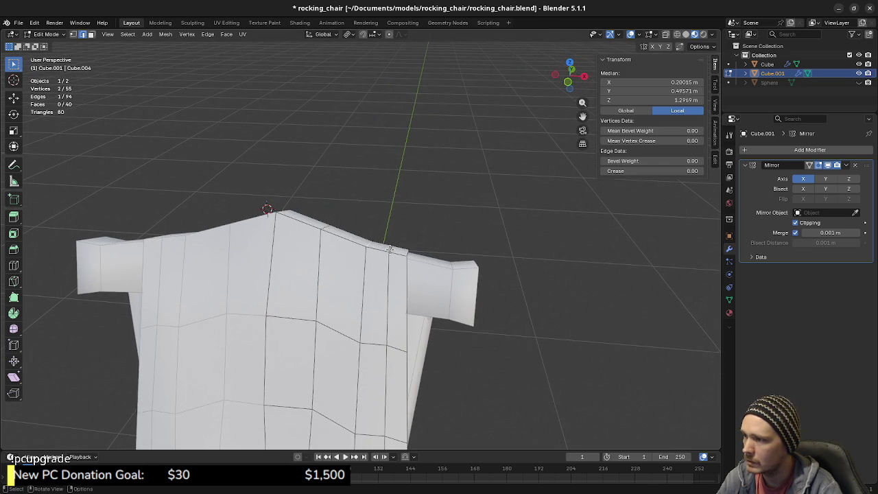
{"action": "key", "text": "g"}
{"action": "key", "text": "z"}
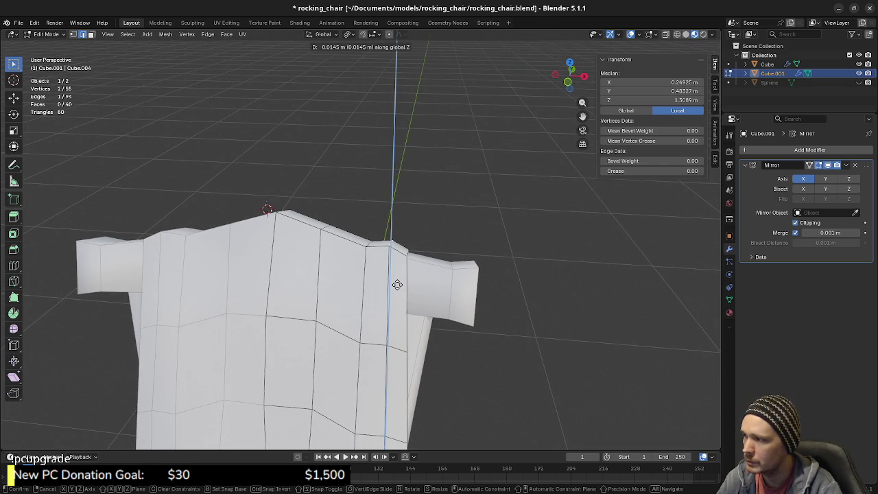
{"action": "left_click", "coordinate": [397, 285]}
{"action": "left_click", "coordinate": [326, 227]}
{"action": "key", "text": "g"}
{"action": "key", "text": "z"}
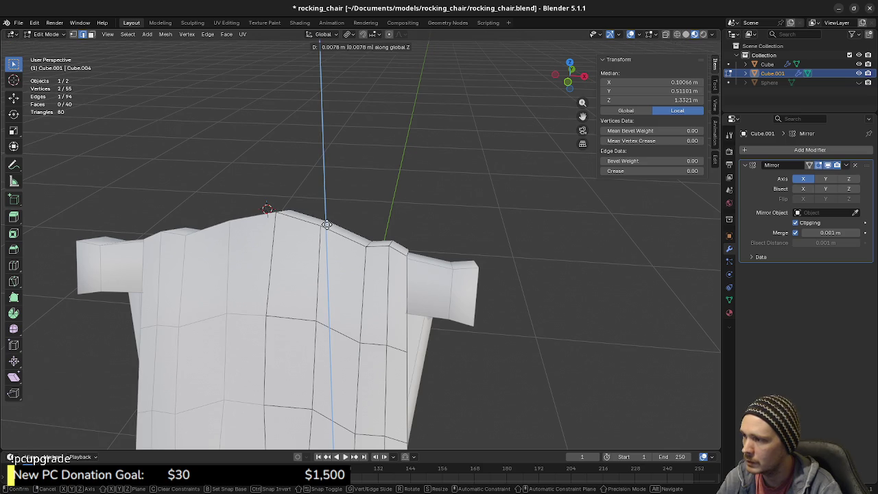
{"action": "key", "text": "Escape"}
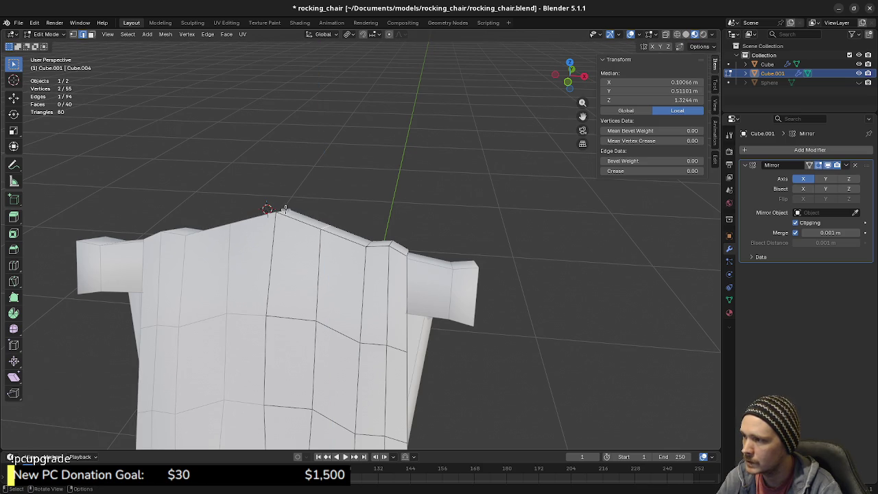
{"action": "left_click", "coordinate": [286, 208]}
{"action": "key", "text": "g"}
{"action": "key", "text": "z"}
{"action": "key", "text": "Escape"}
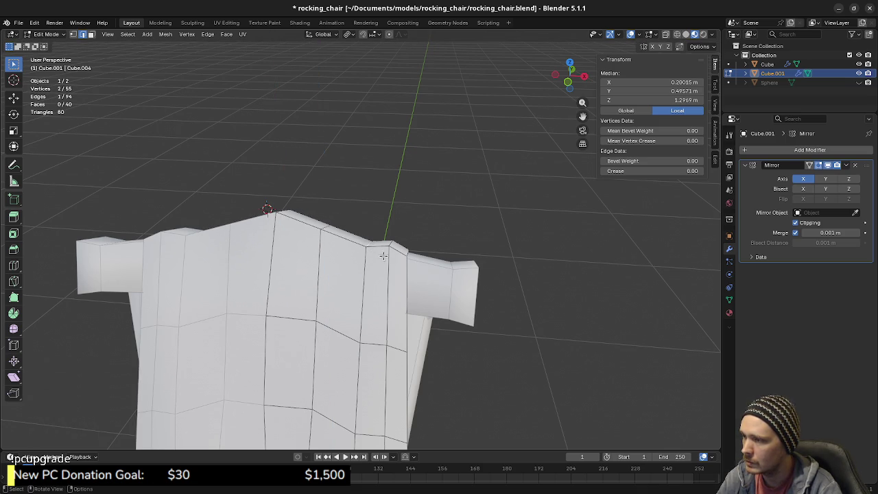
Deselect all and raise another backrest top edge to heighten the crest.
{"action": "mouse_move", "coordinate": [401, 287]}
{"action": "middle_mouse_down"}
{"action": "mouse_move", "coordinate": [320, 265]}
{"action": "mouse_move", "coordinate": [397, 264]}
{"action": "middle_mouse_up"}
{"action": "key", "text": "a"}
{"action": "key", "text": "alt+a"}
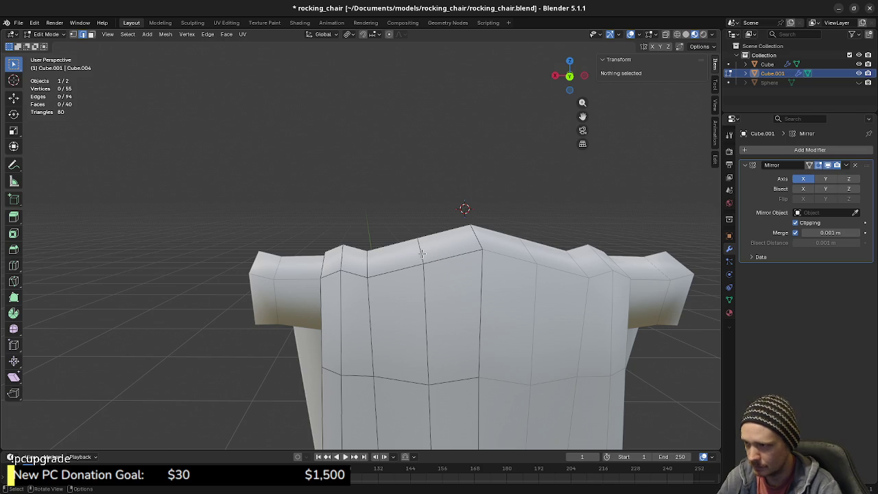
{"action": "left_click", "coordinate": [419, 256]}
{"action": "middle_click_drag", "start_coordinate": [420, 256], "coordinate": [474, 289]}
{"action": "key", "text": "g"}
{"action": "key", "text": "z"}
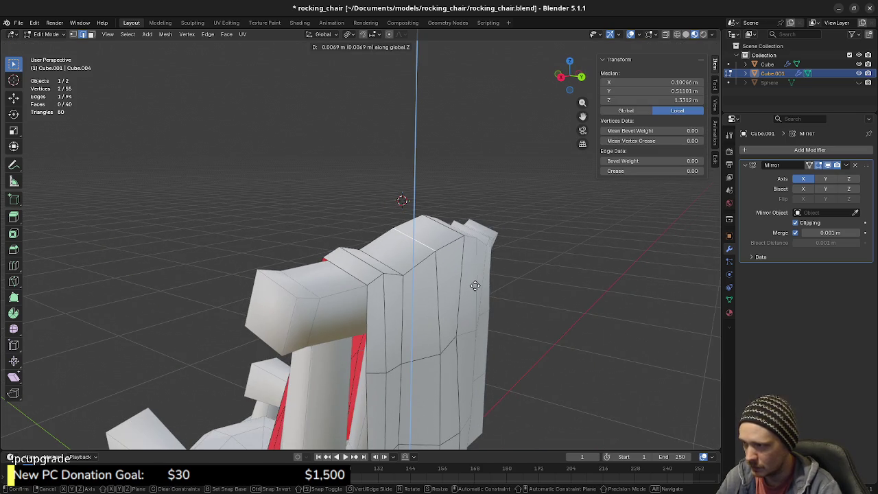
{"action": "left_click", "coordinate": [474, 285]}
Cancel and undo the extra raise of the top edge.
{"action": "mouse_move", "coordinate": [393, 281]}
{"action": "middle_mouse_down"}
{"action": "mouse_move", "coordinate": [482, 280]}
{"action": "mouse_move", "coordinate": [338, 288]}
{"action": "mouse_move", "coordinate": [373, 274]}
{"action": "mouse_move", "coordinate": [379, 295]}
{"action": "mouse_move", "coordinate": [355, 263]}
{"action": "mouse_move", "coordinate": [341, 272]}
{"action": "middle_mouse_up"}
{"action": "key", "text": "g"}
{"action": "key", "text": "z"}
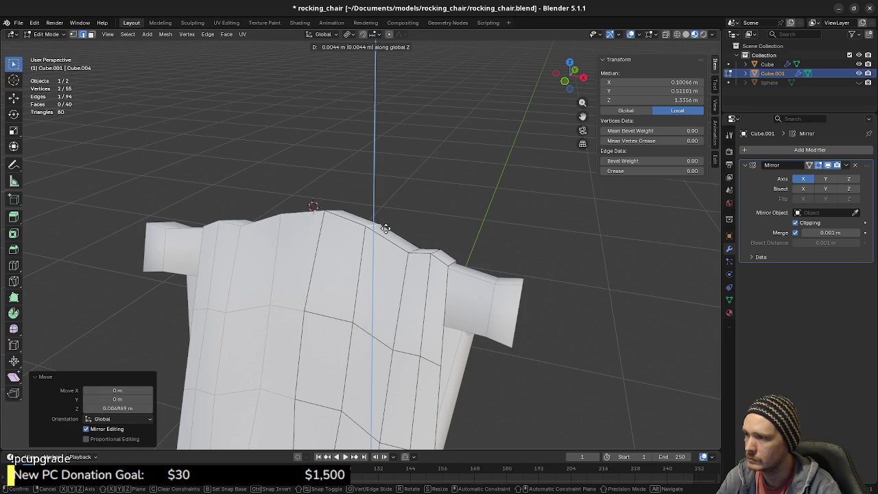
{"action": "key", "text": "Escape"}
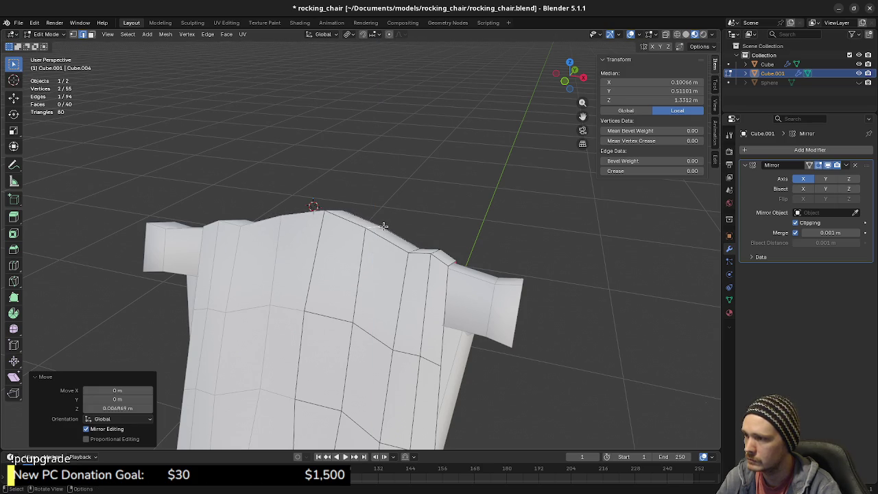
{"action": "key", "text": "ctrl+z"}
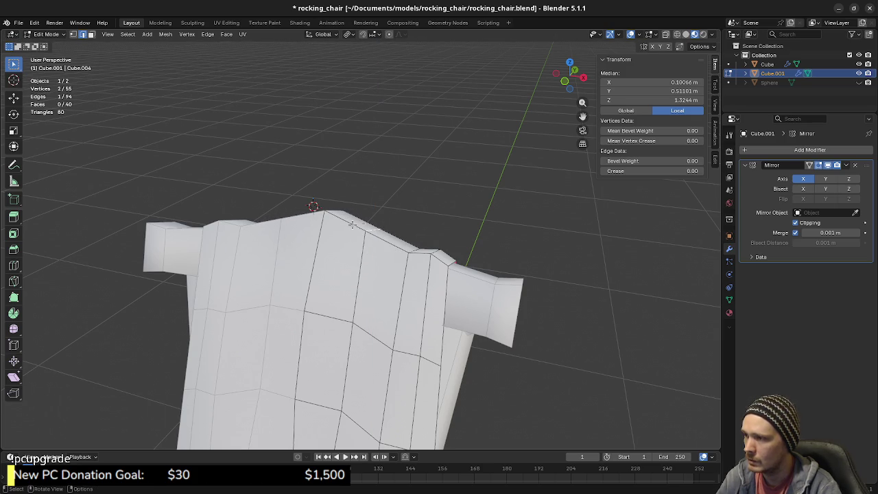
Shift the selected backrest vertices along Y from a side view.
{"action": "middle_click_drag", "start_coordinate": [443, 381], "coordinate": [413, 272], "text": "shift"}
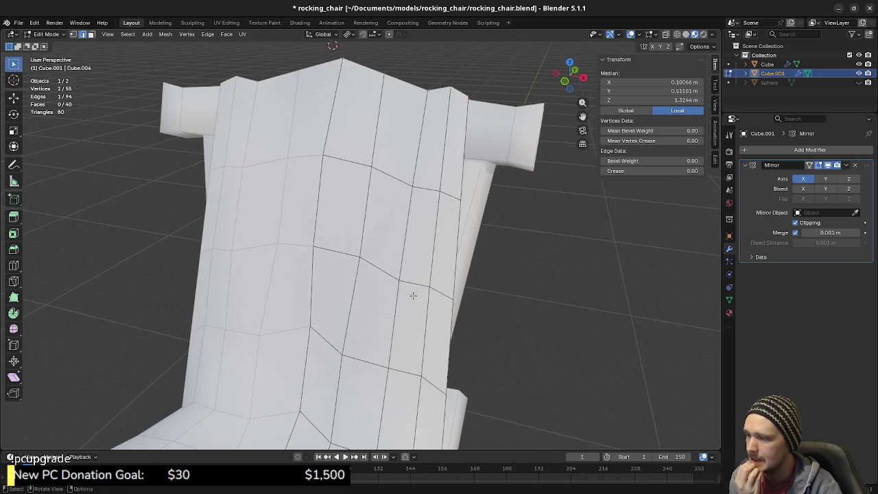
{"action": "mouse_move", "coordinate": [467, 343]}
{"action": "middle_mouse_down"}
{"action": "mouse_move", "coordinate": [407, 246]}
{"action": "mouse_move", "coordinate": [350, 276]}
{"action": "mouse_move", "coordinate": [391, 277]}
{"action": "mouse_move", "coordinate": [360, 276]}
{"action": "middle_mouse_up"}
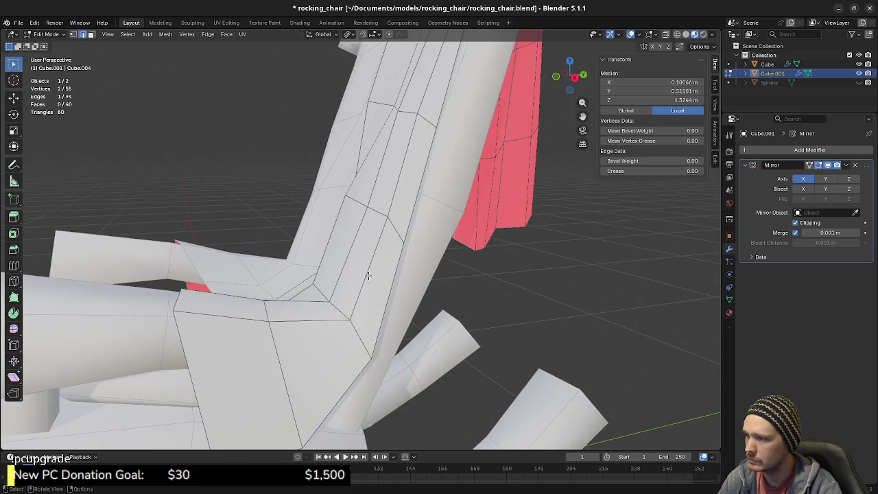
{"action": "key", "text": "g"}
{"action": "key", "text": "y"}
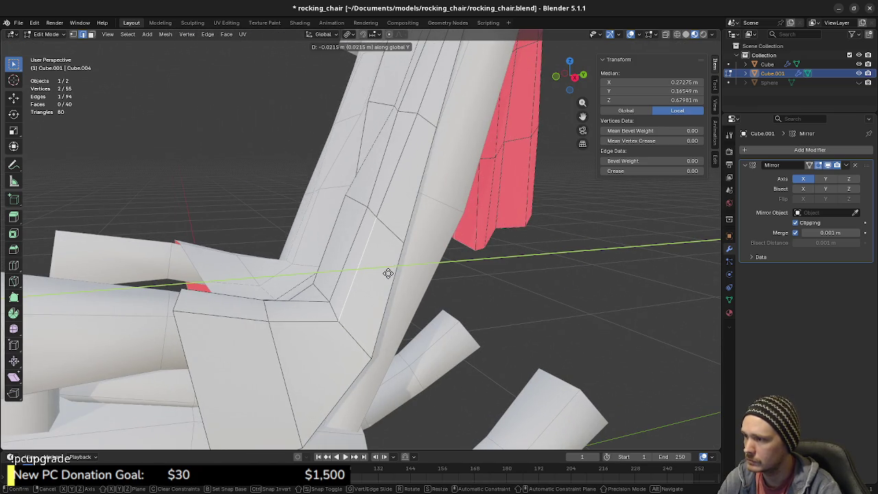
{"action": "left_click", "coordinate": [386, 272]}
{"action": "mouse_move", "coordinate": [385, 273]}
{"action": "middle_mouse_down"}
{"action": "mouse_move", "coordinate": [391, 300]}
{"action": "mouse_move", "coordinate": [395, 282]}
{"action": "middle_mouse_up"}
Move another top backrest edge about 0.010847 m back along Y, to Y 0.33841 m.
{"action": "mouse_move", "coordinate": [372, 238]}
{"action": "middle_mouse_down"}
{"action": "mouse_move", "coordinate": [379, 249]}
{"action": "mouse_move", "coordinate": [408, 255]}
{"action": "mouse_move", "coordinate": [339, 248]}
{"action": "mouse_move", "coordinate": [386, 255]}
{"action": "mouse_move", "coordinate": [376, 216]}
{"action": "middle_mouse_up"}
{"action": "left_click", "coordinate": [376, 215]}
{"action": "middle_click_drag", "start_coordinate": [405, 273], "coordinate": [384, 261]}
{"action": "key", "text": "g"}
{"action": "key", "text": "y"}
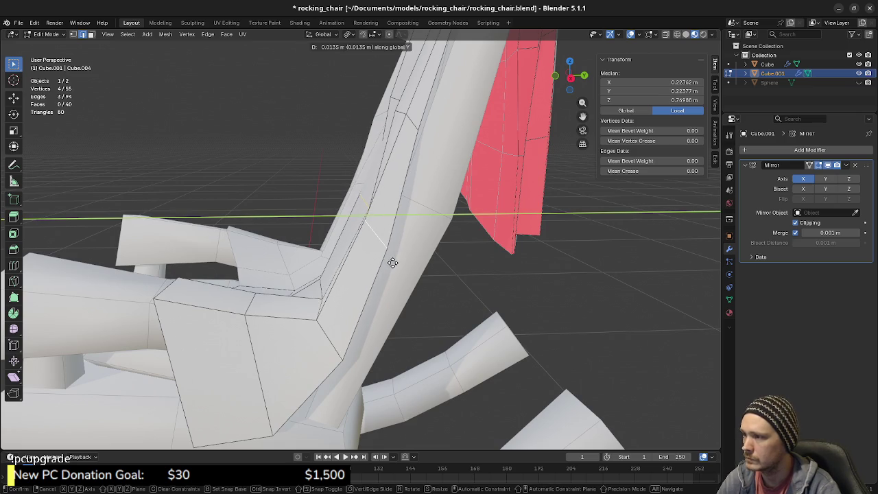
{"action": "left_click", "coordinate": [392, 262]}
{"action": "mouse_move", "coordinate": [392, 263]}
{"action": "middle_mouse_down"}
{"action": "mouse_move", "coordinate": [403, 261]}
{"action": "mouse_move", "coordinate": [359, 271]}
{"action": "mouse_move", "coordinate": [431, 252]}
{"action": "mouse_move", "coordinate": [442, 257]}
{"action": "mouse_move", "coordinate": [340, 259]}
{"action": "mouse_move", "coordinate": [443, 241]}
{"action": "mouse_move", "coordinate": [409, 246]}
{"action": "mouse_move", "coordinate": [353, 235]}
{"action": "mouse_move", "coordinate": [371, 234]}
{"action": "mouse_move", "coordinate": [419, 231]}
{"action": "mouse_move", "coordinate": [388, 233]}
{"action": "mouse_move", "coordinate": [344, 278]}
{"action": "mouse_move", "coordinate": [463, 254]}
{"action": "middle_mouse_up"}
Review the chair in Object Mode and return to Edit Mode.
{"action": "key", "text": "Tab"}
{"action": "scroll", "coordinate": [359, 271], "scroll_direction": "down", "scroll_amount": 5}
{"action": "scroll", "coordinate": [339, 260], "scroll_direction": "up", "scroll_amount": 3}
{"action": "scroll", "coordinate": [370, 256], "scroll_direction": "up", "scroll_amount": 2}
{"action": "key", "text": "Tab"}
Slide two single backrest vertices about 0.011 m along Y.
{"action": "left_click", "coordinate": [377, 203]}
{"action": "key", "text": "g"}
{"action": "key", "text": "y"}
{"action": "left_click", "coordinate": [388, 233]}
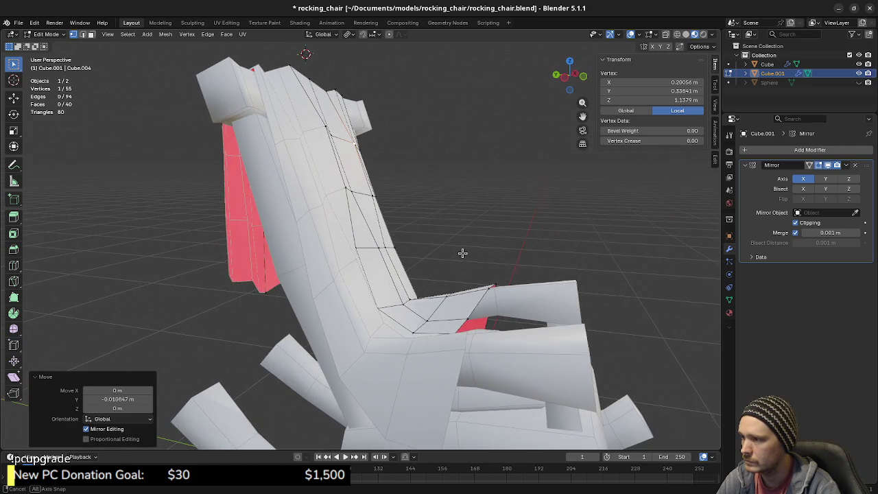
{"action": "left_click", "coordinate": [400, 247]}
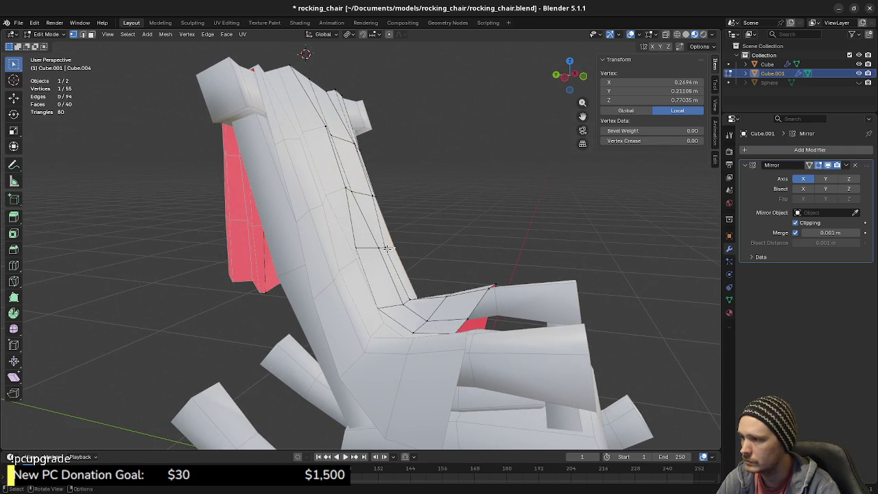
{"action": "key", "text": "g"}
{"action": "key", "text": "y"}
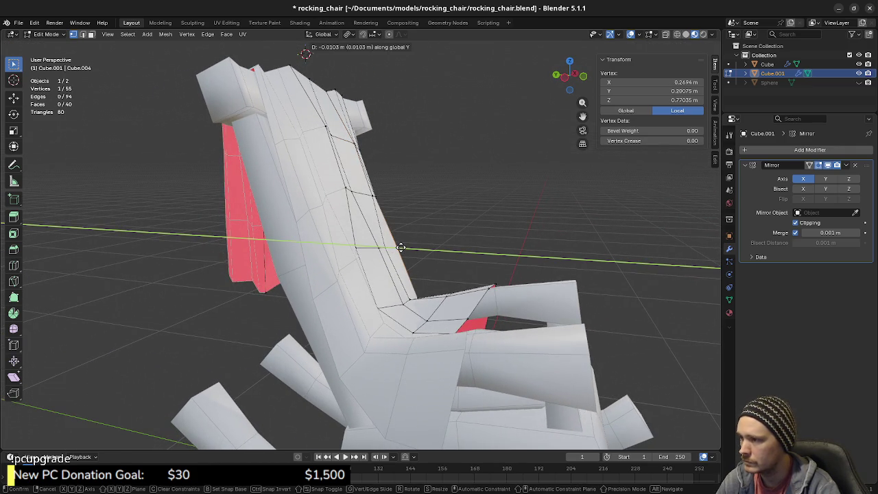
{"action": "left_click", "coordinate": [405, 249]}
From a front view, shift a pair of backrest-curve vertices along Y.
{"action": "left_click", "coordinate": [450, 255]}
{"action": "mouse_move", "coordinate": [453, 257]}
{"action": "middle_mouse_down"}
{"action": "mouse_move", "coordinate": [334, 261]}
{"action": "mouse_move", "coordinate": [291, 251]}
{"action": "mouse_move", "coordinate": [324, 247]}
{"action": "middle_mouse_up"}
{"action": "left_click", "coordinate": [351, 245]}
{"action": "key", "text": "g"}
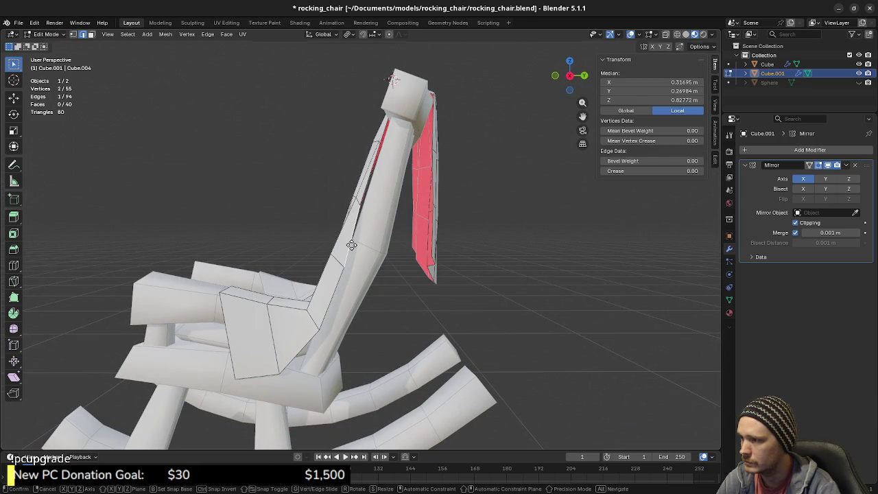
{"action": "key", "text": "y"}
{"action": "left_click", "coordinate": [354, 245]}
Pick a backrest vertex near the seat joint, cancelling two trial Y moves.
{"action": "mouse_move", "coordinate": [374, 209]}
{"action": "middle_mouse_down"}
{"action": "mouse_move", "coordinate": [382, 215]}
{"action": "mouse_move", "coordinate": [383, 165]}
{"action": "middle_mouse_up"}
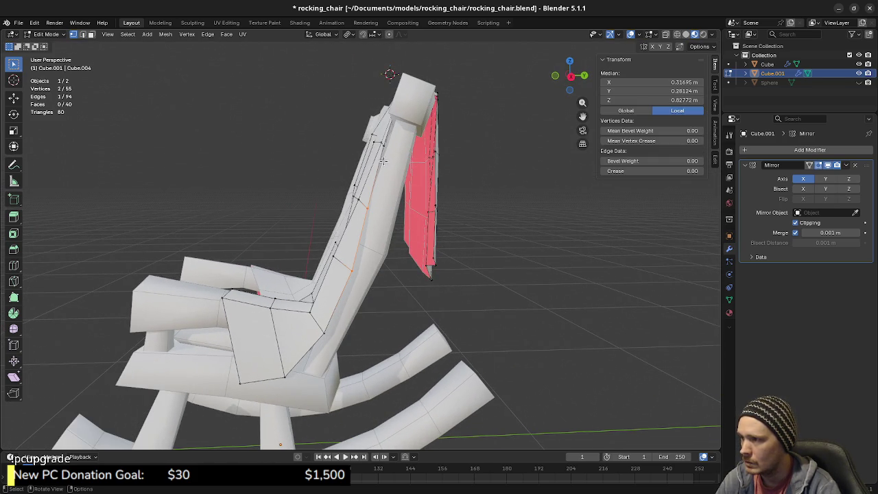
{"action": "left_click", "coordinate": [385, 151]}
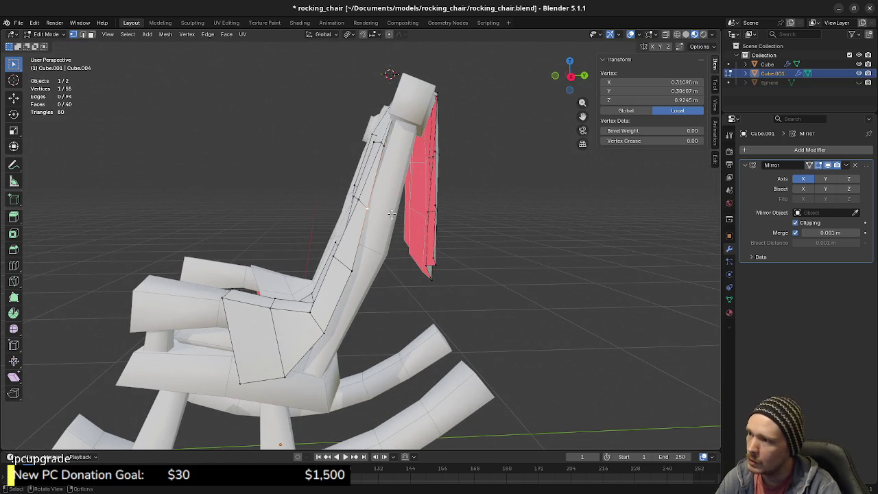
{"action": "key", "text": "g"}
{"action": "key", "text": "y"}
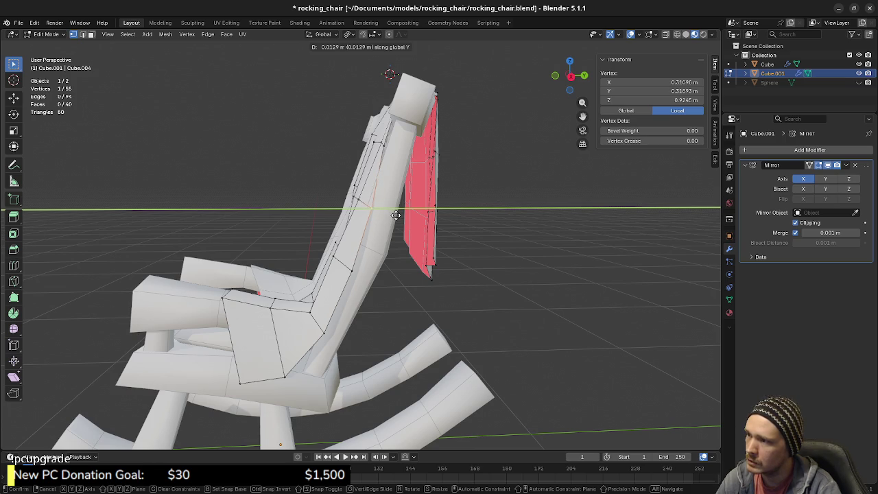
{"action": "key", "text": "Escape"}
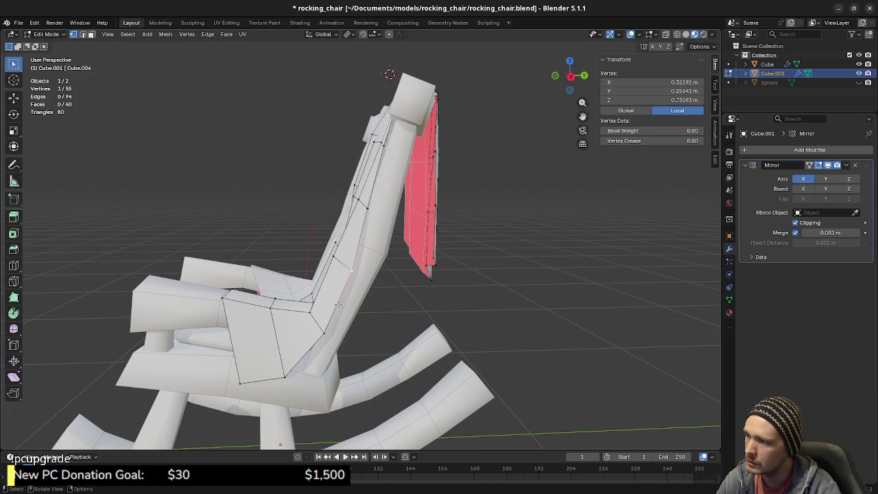
{"action": "left_click", "coordinate": [326, 333]}
{"action": "key", "text": "g"}
{"action": "key", "text": "y"}
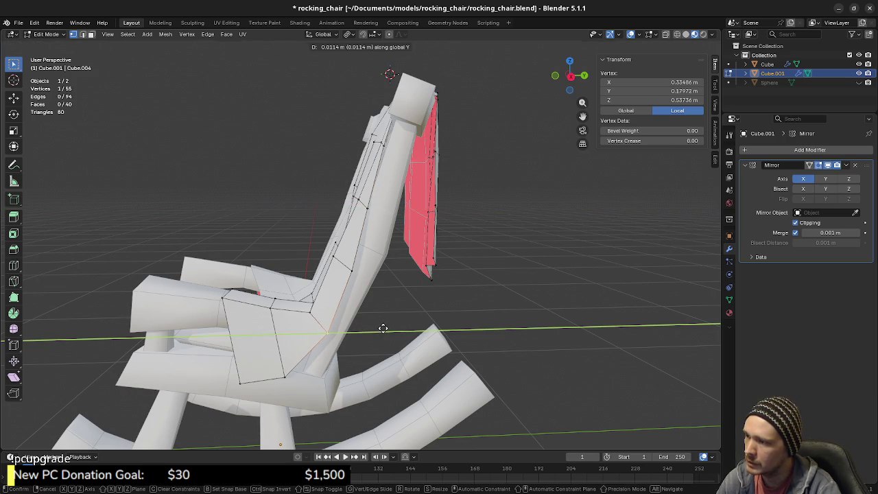
{"action": "key", "text": "Escape"}
In side view, move the seat-joint edge 0.012568 m along Y and 0.004713 m down.
{"action": "key", "text": "KP_3"}
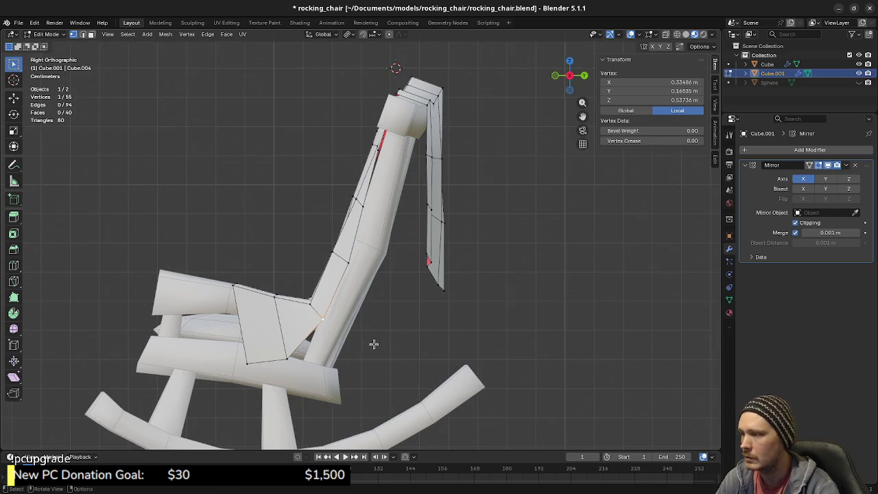
{"action": "key", "text": "g"}
{"action": "left_click", "coordinate": [377, 349]}
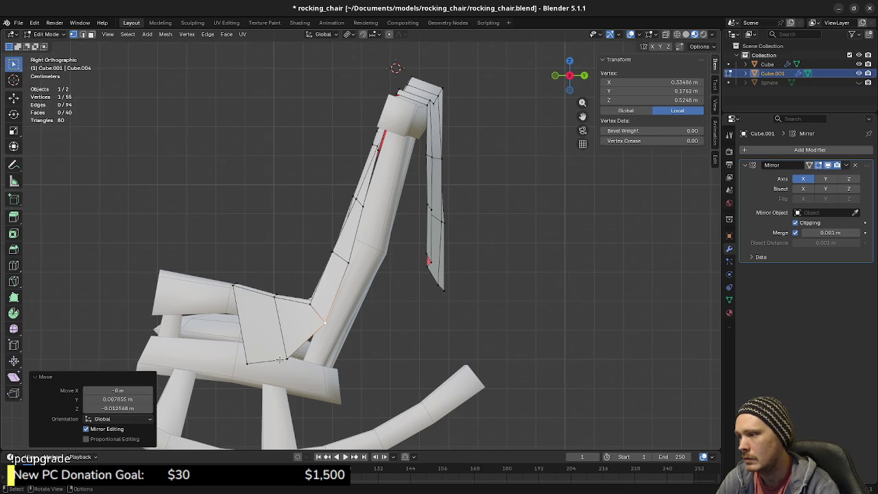
{"action": "left_click", "coordinate": [279, 358], "text": "shift"}
{"action": "key", "text": "g"}
{"action": "left_click", "coordinate": [286, 362]}
Undo the last change and re-slide the selected backrest vertices along Y.
{"action": "mouse_move", "coordinate": [286, 362]}
{"action": "middle_mouse_down"}
{"action": "mouse_move", "coordinate": [379, 362]}
{"action": "mouse_move", "coordinate": [341, 360]}
{"action": "middle_mouse_up"}
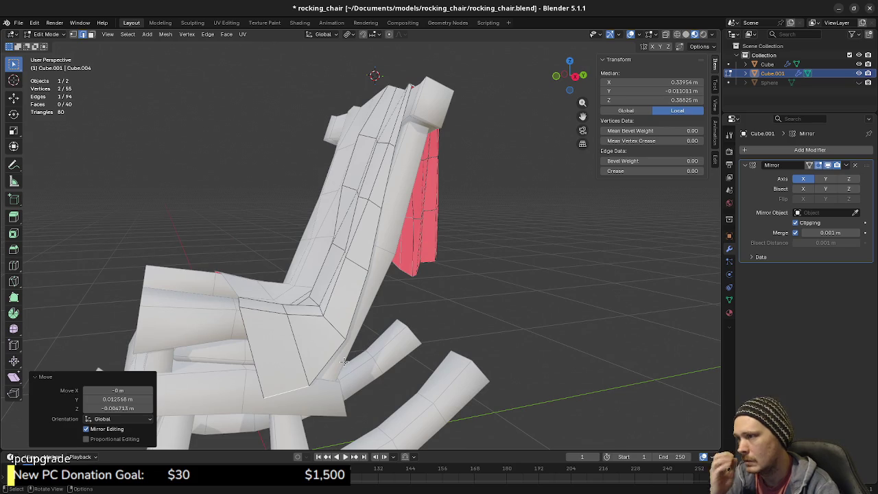
{"action": "mouse_move", "coordinate": [344, 361]}
{"action": "middle_mouse_down"}
{"action": "mouse_move", "coordinate": [366, 326]}
{"action": "mouse_move", "coordinate": [369, 284]}
{"action": "middle_mouse_up"}
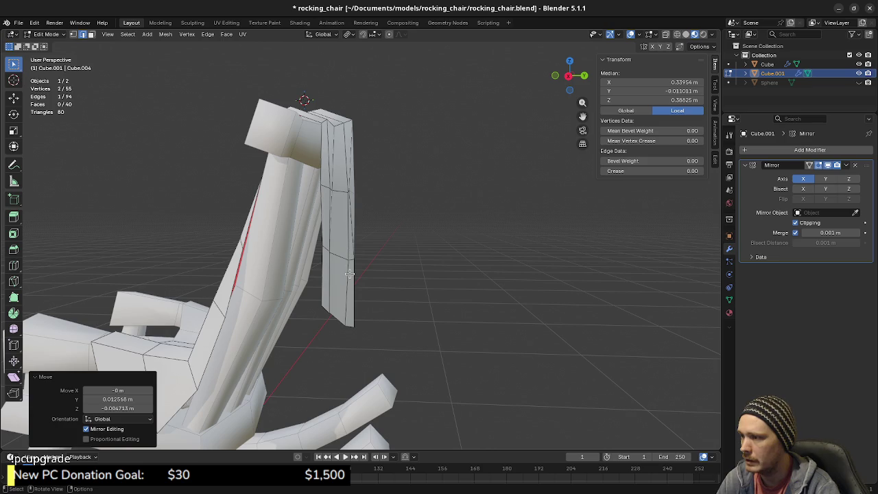
{"action": "mouse_move", "coordinate": [349, 274]}
{"action": "middle_mouse_down"}
{"action": "mouse_move", "coordinate": [364, 289]}
{"action": "mouse_move", "coordinate": [374, 277]}
{"action": "mouse_move", "coordinate": [193, 279]}
{"action": "mouse_move", "coordinate": [382, 278]}
{"action": "middle_mouse_up"}
{"action": "key", "text": "ctrl+z"}
{"action": "key", "text": "ctrl+z"}
{"action": "key", "text": "g"}
{"action": "key", "text": "y"}
{"action": "left_click", "coordinate": [377, 276]}
Nudge a rear-panel vertex and another back vertex about 0.009 m along Y, ending at Y 0.55033.
{"action": "left_click", "coordinate": [345, 195]}
{"action": "key", "text": "g"}
{"action": "key", "text": "y"}
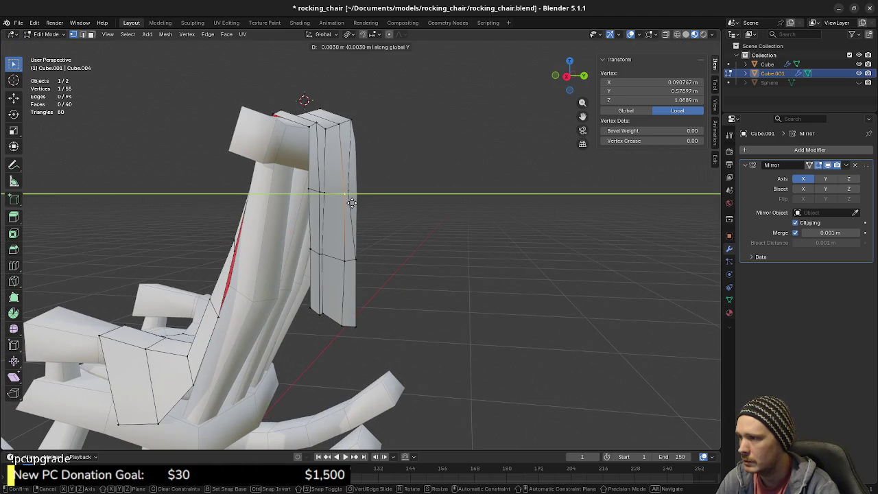
{"action": "left_click", "coordinate": [354, 203]}
{"action": "mouse_move", "coordinate": [357, 226]}
{"action": "middle_mouse_down"}
{"action": "mouse_move", "coordinate": [369, 261]}
{"action": "mouse_move", "coordinate": [309, 261]}
{"action": "mouse_move", "coordinate": [367, 275]}
{"action": "middle_mouse_up"}
{"action": "left_click", "coordinate": [350, 267]}
{"action": "key", "text": "g"}
{"action": "key", "text": "y"}
{"action": "left_click", "coordinate": [365, 269]}
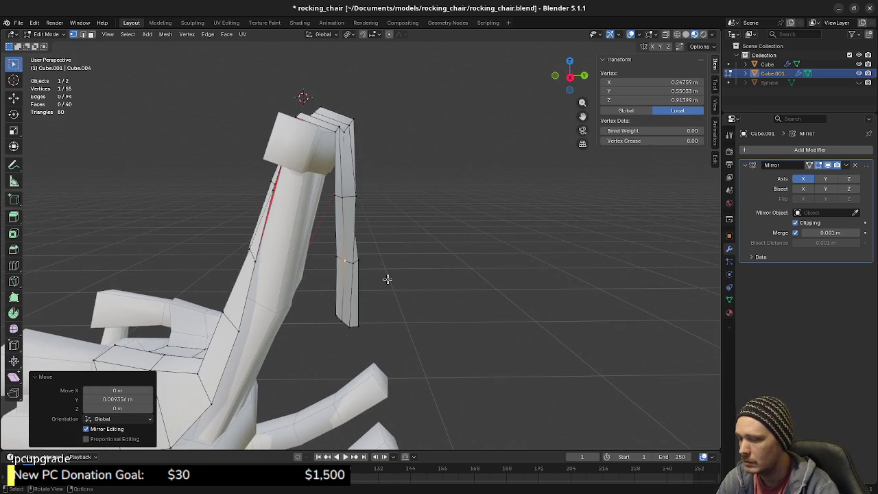
{"action": "key", "text": "KP_3"}
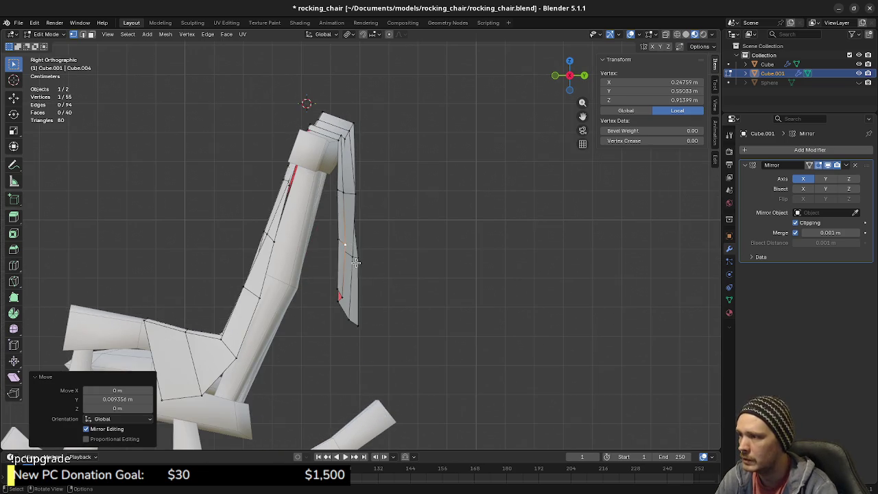
{"action": "key", "text": "shift+z"}
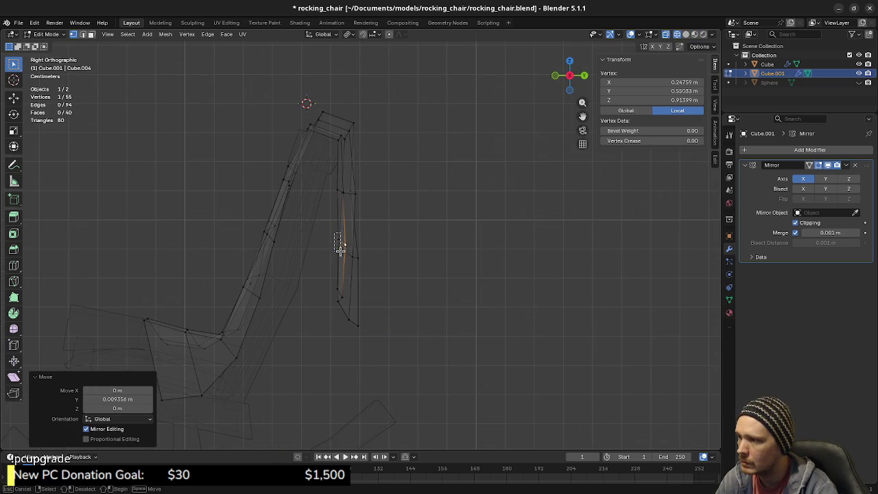
Box-select the two rear-panel edge vertices in X-ray and pull them in along Y.
{"action": "left_click_drag", "start_coordinate": [340, 251], "coordinate": [341, 253]}
{"action": "scroll", "coordinate": [400, 288], "scroll_direction": "up", "scroll_amount": 3}
{"action": "middle_click_drag", "start_coordinate": [400, 288], "coordinate": [382, 298]}
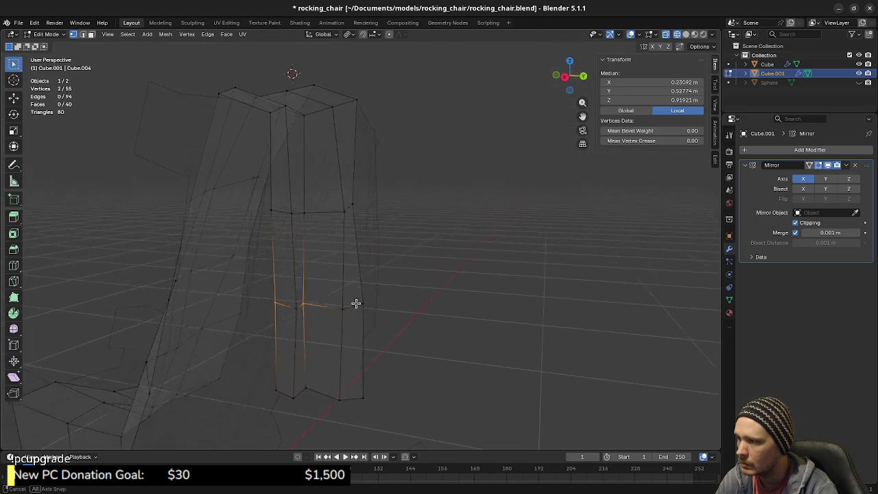
{"action": "middle_click_drag", "start_coordinate": [382, 298], "coordinate": [323, 298]}
{"action": "key", "text": "KP_3"}
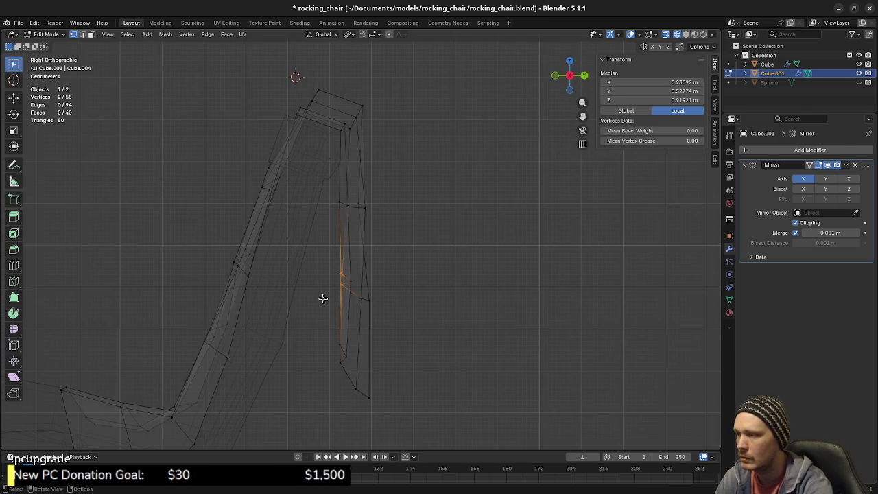
{"action": "key", "text": "g"}
{"action": "key", "text": "y"}
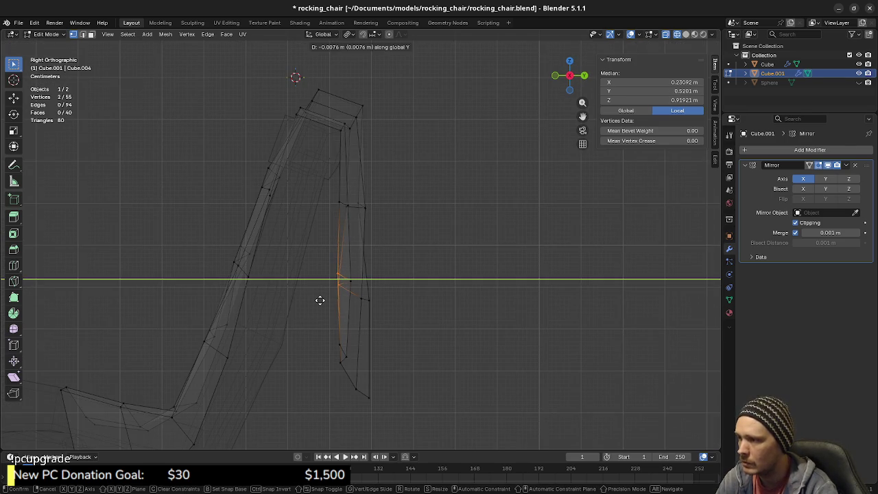
{"action": "left_click", "coordinate": [319, 300]}
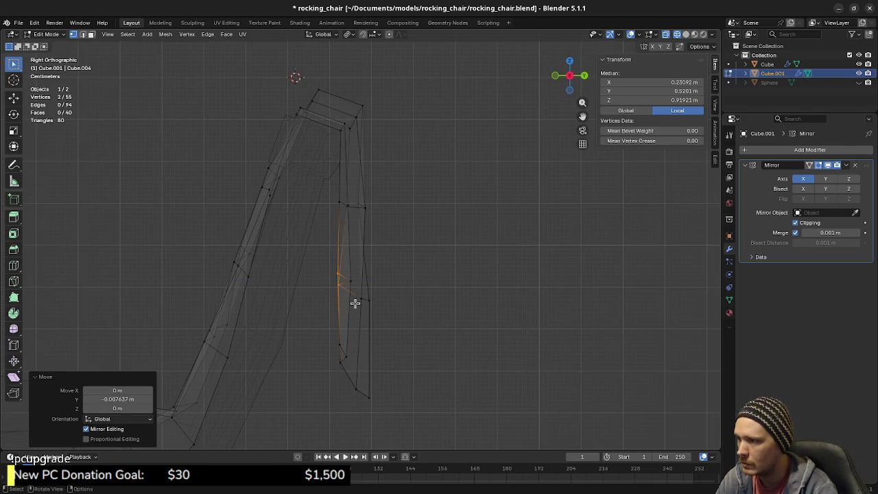
Turn off X-ray, undo that move and redo it along Y from side view.
{"action": "key", "text": "shift+z"}
{"action": "mouse_move", "coordinate": [356, 315]}
{"action": "middle_mouse_down"}
{"action": "mouse_move", "coordinate": [405, 349]}
{"action": "mouse_move", "coordinate": [345, 353]}
{"action": "mouse_move", "coordinate": [402, 352]}
{"action": "middle_mouse_up"}
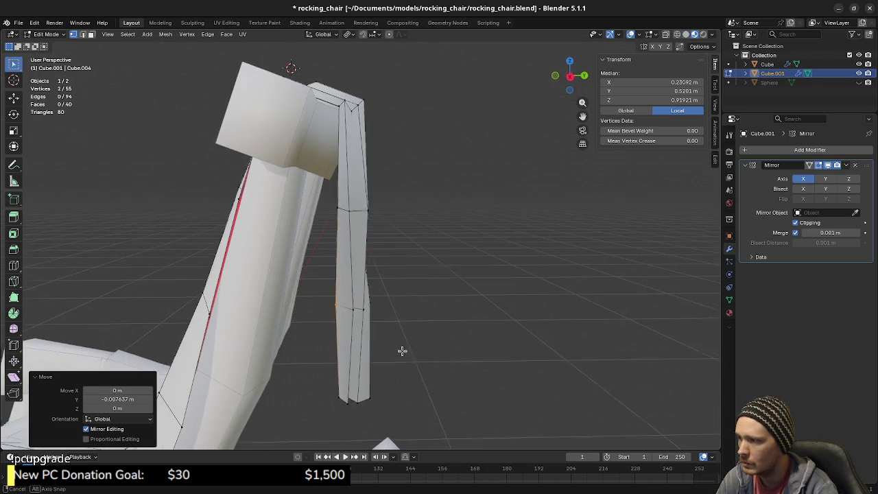
{"action": "key", "text": "ctrl+z"}
{"action": "key", "text": "KP_3"}
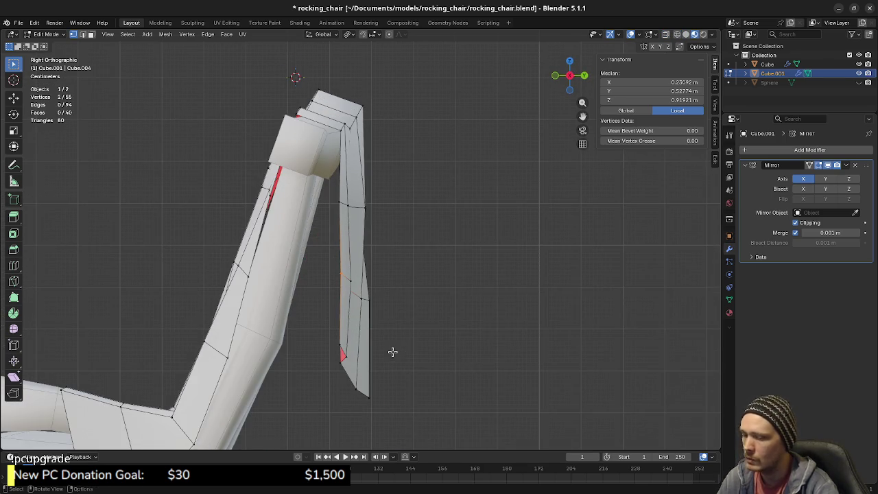
{"action": "key", "text": "g"}
{"action": "key", "text": "y"}
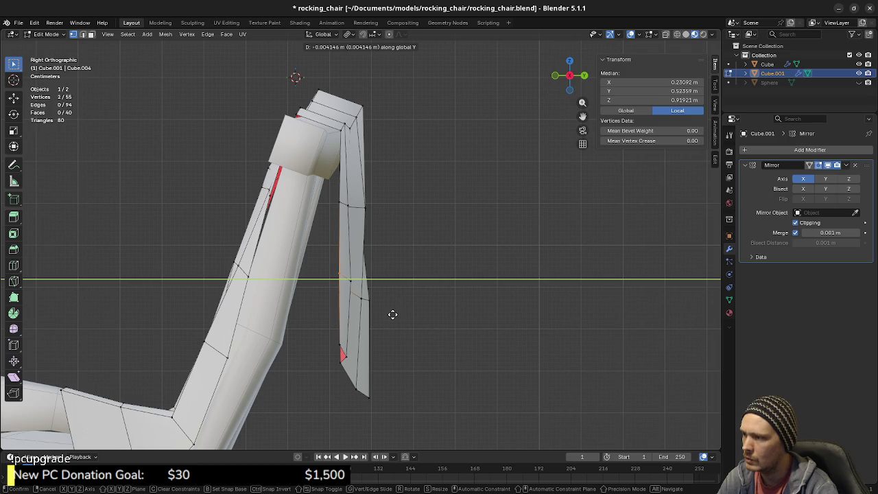
{"action": "left_click", "coordinate": [396, 315]}
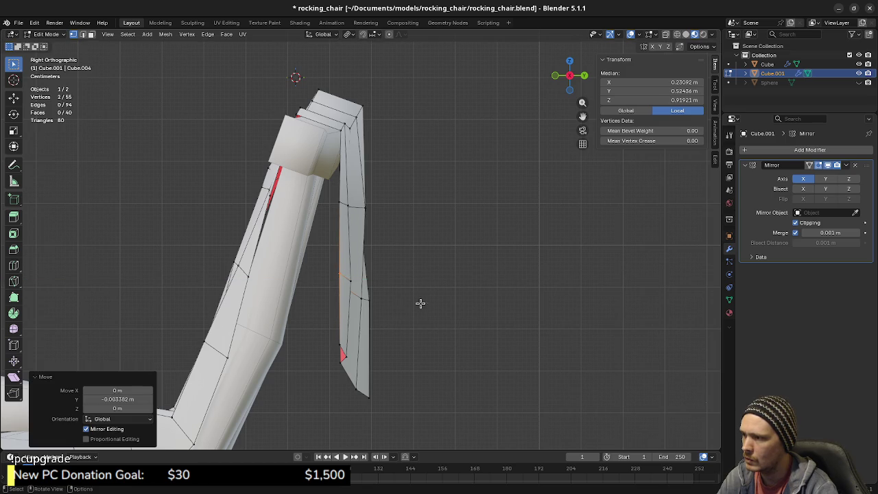
Slide the panel's lower-end vertex along Y, deselect all and return to Object Mode.
{"action": "left_click", "coordinate": [342, 352]}
{"action": "key", "text": "g"}
{"action": "key", "text": "y"}
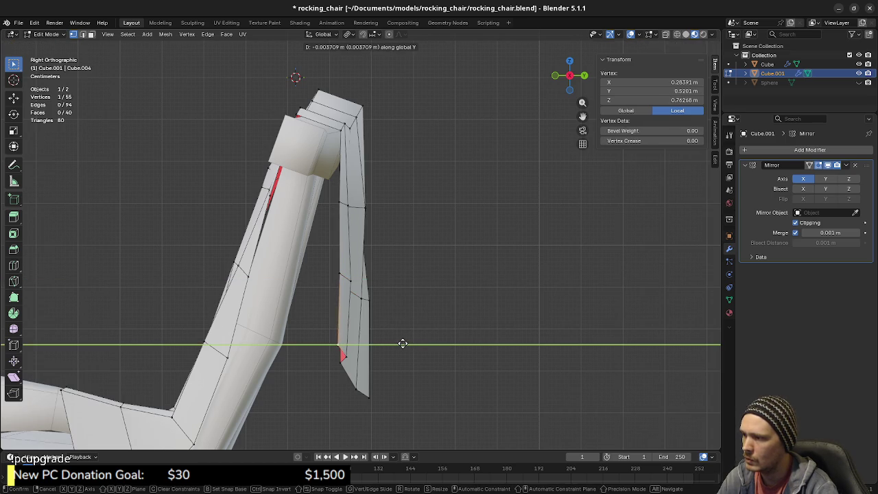
{"action": "left_click", "coordinate": [411, 343]}
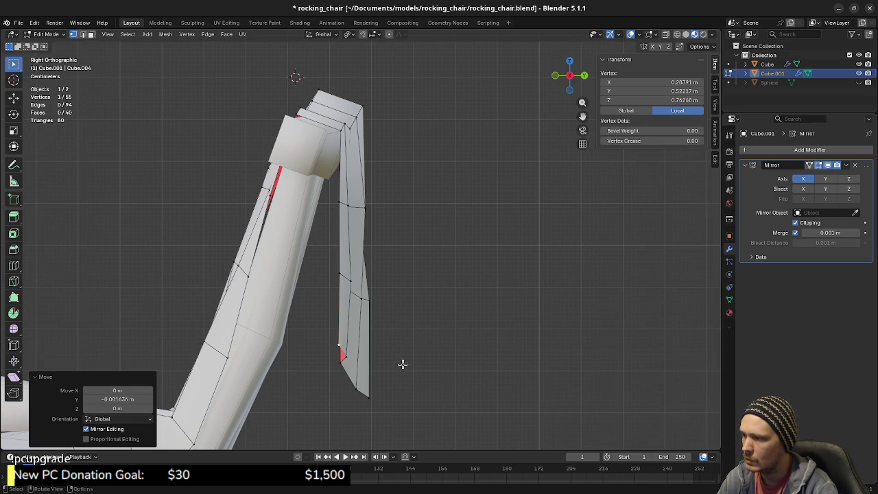
{"action": "left_click", "coordinate": [414, 326]}
{"action": "mouse_move", "coordinate": [415, 326]}
{"action": "middle_mouse_down"}
{"action": "mouse_move", "coordinate": [281, 363]}
{"action": "mouse_move", "coordinate": [345, 301]}
{"action": "mouse_move", "coordinate": [496, 304]}
{"action": "mouse_move", "coordinate": [416, 339]}
{"action": "mouse_move", "coordinate": [375, 313]}
{"action": "mouse_move", "coordinate": [326, 311]}
{"action": "mouse_move", "coordinate": [385, 304]}
{"action": "mouse_move", "coordinate": [389, 316]}
{"action": "mouse_move", "coordinate": [376, 320]}
{"action": "mouse_move", "coordinate": [391, 314]}
{"action": "mouse_move", "coordinate": [290, 298]}
{"action": "mouse_move", "coordinate": [365, 316]}
{"action": "mouse_move", "coordinate": [300, 335]}
{"action": "mouse_move", "coordinate": [297, 327]}
{"action": "mouse_move", "coordinate": [349, 347]}
{"action": "mouse_move", "coordinate": [400, 330]}
{"action": "mouse_move", "coordinate": [392, 310]}
{"action": "mouse_move", "coordinate": [359, 314]}
{"action": "mouse_move", "coordinate": [419, 308]}
{"action": "mouse_move", "coordinate": [461, 287]}
{"action": "mouse_move", "coordinate": [459, 274]}
{"action": "mouse_move", "coordinate": [402, 299]}
{"action": "mouse_move", "coordinate": [357, 297]}
{"action": "middle_mouse_up"}
{"action": "key", "text": "a"}
{"action": "key", "text": "alt+a"}
{"action": "key", "text": "Tab"}
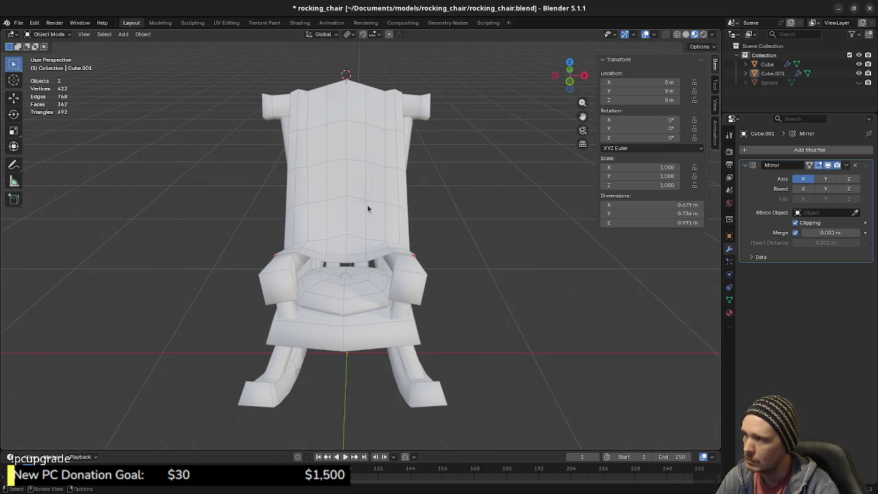
Orbit around the finished rocking chair to inspect it from side, front and low angles.
{"action": "middle_click_drag", "start_coordinate": [366, 209], "coordinate": [370, 290]}
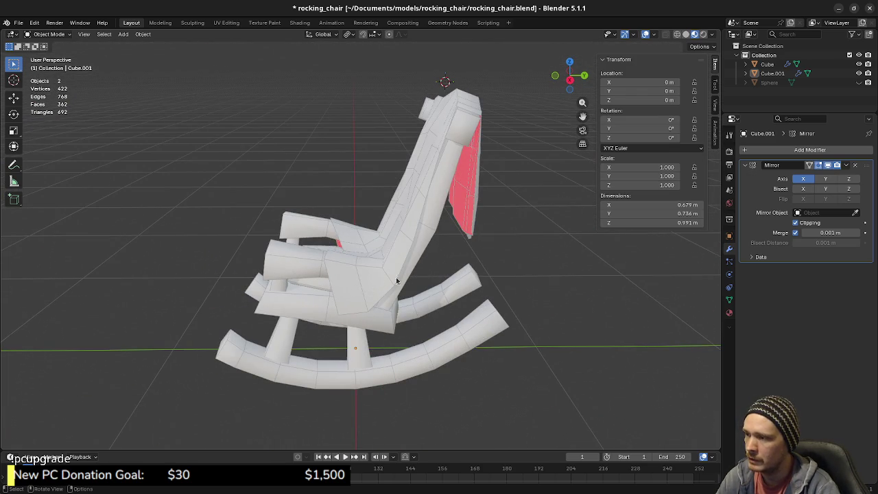
{"action": "middle_click_drag", "start_coordinate": [408, 240], "coordinate": [478, 179]}
{"action": "mouse_move", "coordinate": [466, 245]}
{"action": "middle_mouse_down"}
{"action": "mouse_move", "coordinate": [387, 250]}
{"action": "mouse_move", "coordinate": [408, 261]}
{"action": "mouse_move", "coordinate": [477, 259]}
{"action": "mouse_move", "coordinate": [435, 186]}
{"action": "mouse_move", "coordinate": [419, 258]}
{"action": "mouse_move", "coordinate": [395, 212]}
{"action": "middle_mouse_up"}
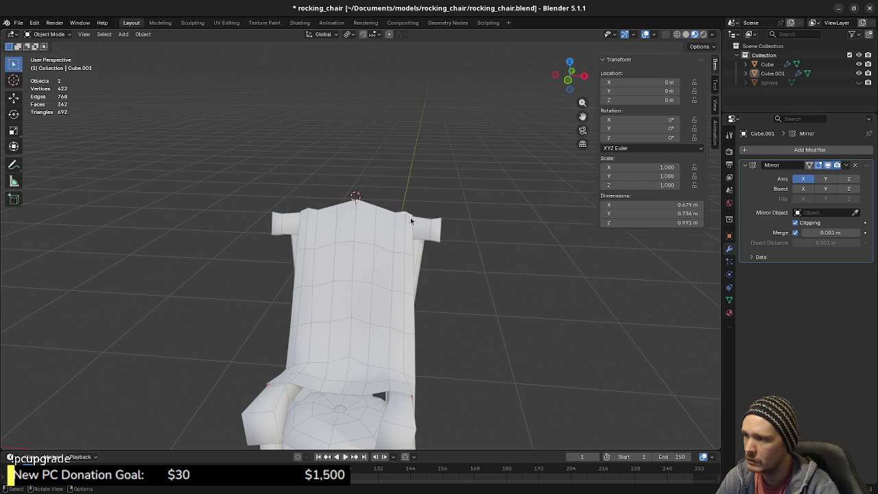
{"action": "mouse_move", "coordinate": [385, 272]}
{"action": "middle_mouse_down"}
{"action": "mouse_move", "coordinate": [419, 268]}
{"action": "mouse_move", "coordinate": [420, 236]}
{"action": "mouse_move", "coordinate": [375, 279]}
{"action": "mouse_move", "coordinate": [379, 296]}
{"action": "middle_mouse_up"}
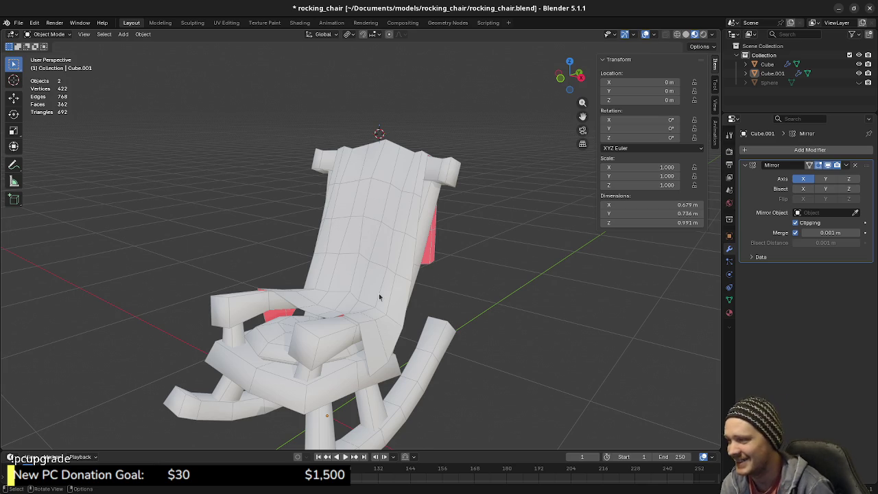
{"action": "mouse_move", "coordinate": [391, 314]}
{"action": "middle_mouse_down"}
{"action": "mouse_move", "coordinate": [375, 277]}
{"action": "mouse_move", "coordinate": [408, 274]}
{"action": "middle_mouse_up"}
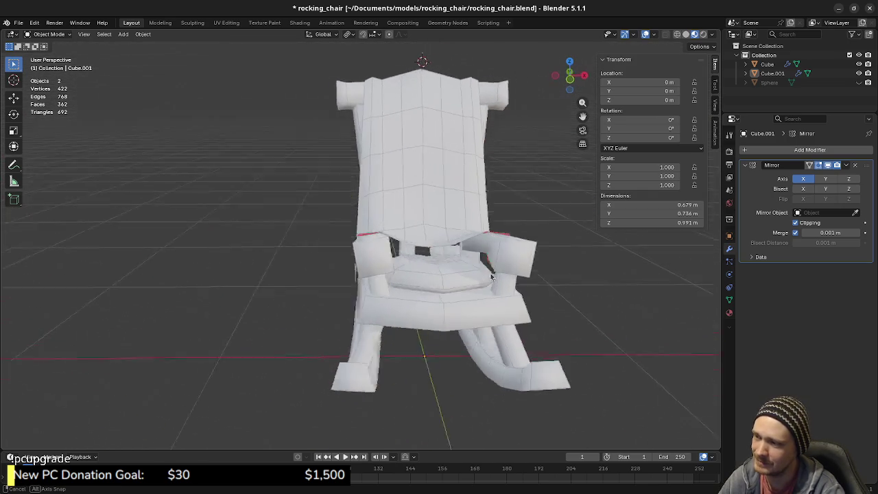
{"action": "mouse_move", "coordinate": [408, 274]}
{"action": "middle_mouse_down"}
{"action": "mouse_move", "coordinate": [424, 277]}
{"action": "mouse_move", "coordinate": [409, 286]}
{"action": "middle_mouse_up"}
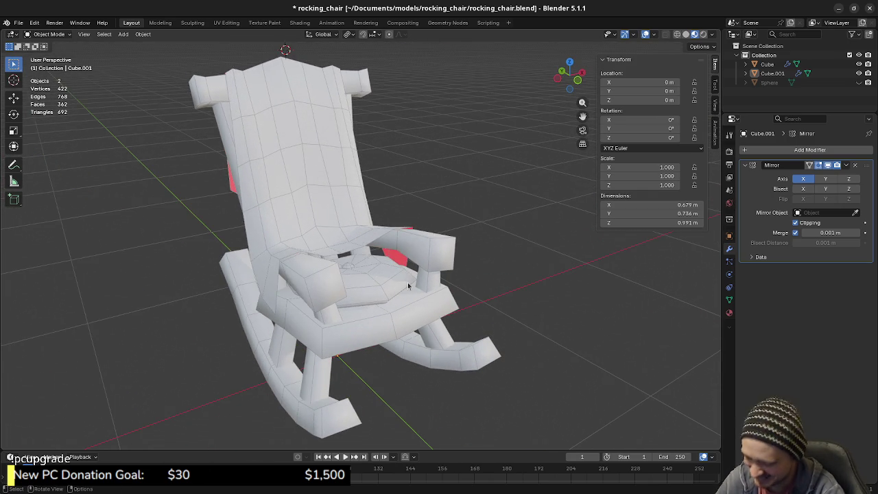
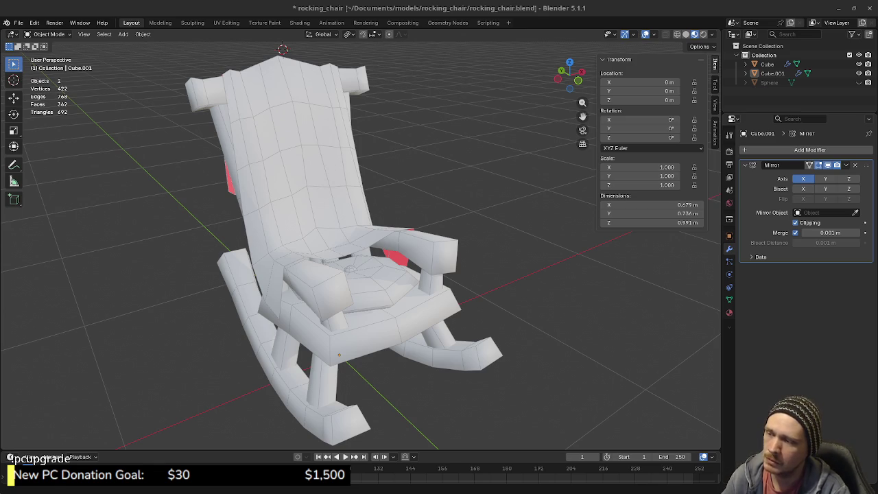
Orbit behind the chair, select the blanket object Cube.001 and enter Edit Mode.
{"action": "mouse_move", "coordinate": [443, 273]}
{"action": "middle_mouse_down"}
{"action": "mouse_move", "coordinate": [349, 280]}
{"action": "mouse_move", "coordinate": [422, 313]}
{"action": "middle_mouse_up"}
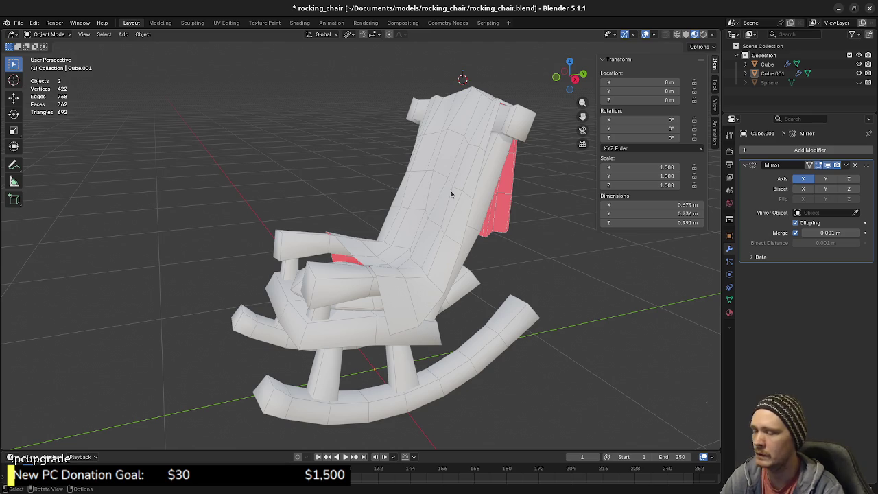
{"action": "middle_click_drag", "start_coordinate": [473, 304], "coordinate": [446, 304]}
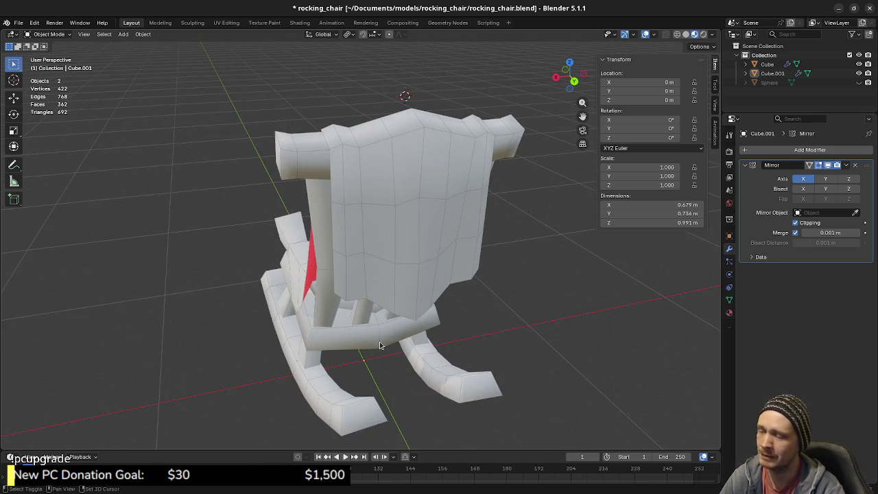
{"action": "middle_click_drag", "start_coordinate": [379, 342], "coordinate": [377, 295]}
{"action": "left_click", "coordinate": [378, 293]}
{"action": "key", "text": "Tab"}
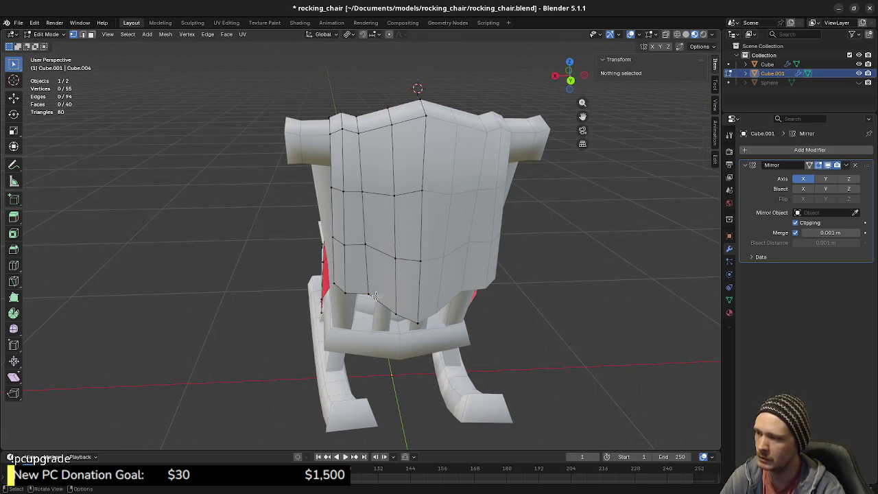
Snap the 3D cursor to a bottom corner vertex and set the pivot point to 3D Cursor.
{"action": "left_click", "coordinate": [417, 320]}
{"action": "middle_click_drag", "start_coordinate": [430, 338], "coordinate": [443, 323]}
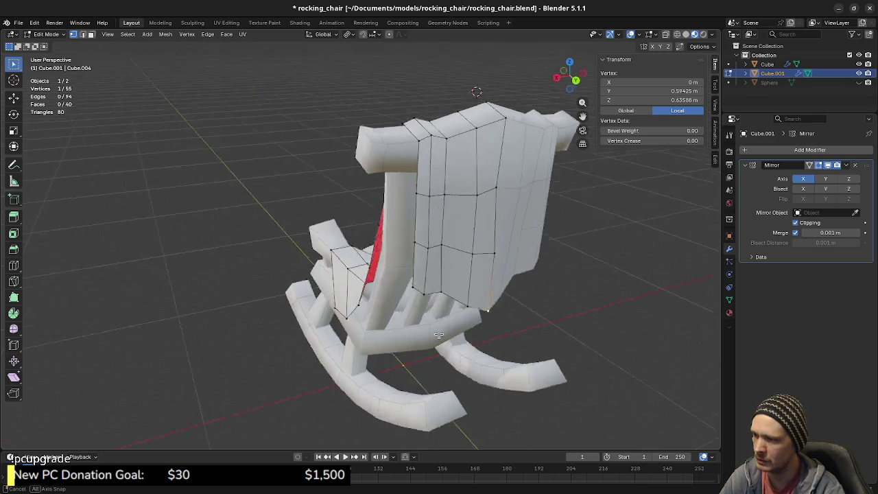
{"action": "key", "text": "shift+s"}
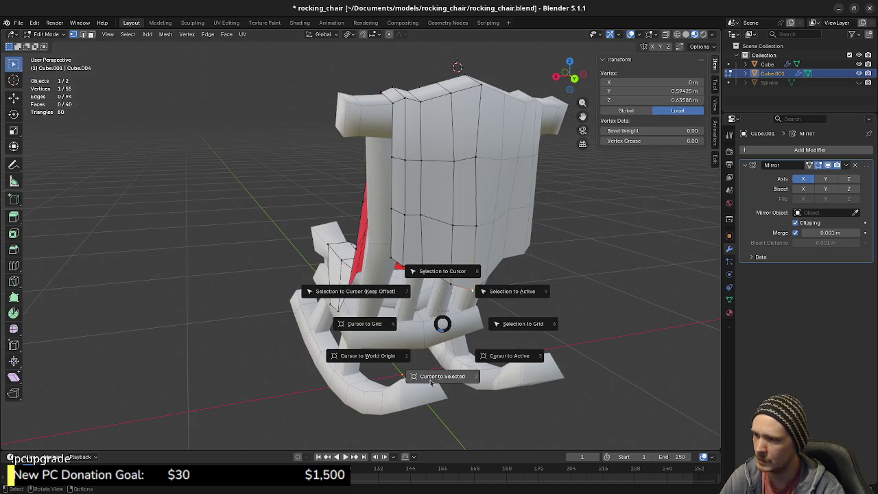
{"action": "left_click", "coordinate": [439, 347]}
{"action": "left_click", "coordinate": [431, 285], "text": "alt"}
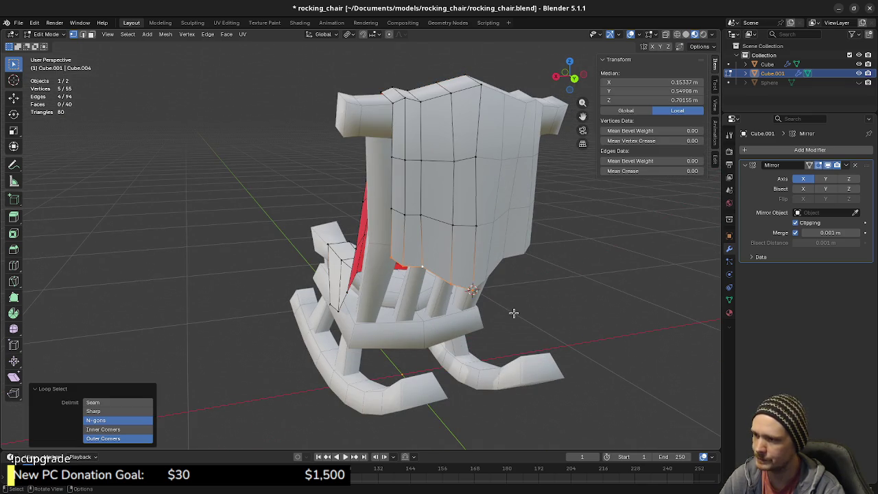
{"action": "key", "text": "s"}
{"action": "key", "text": "x"}
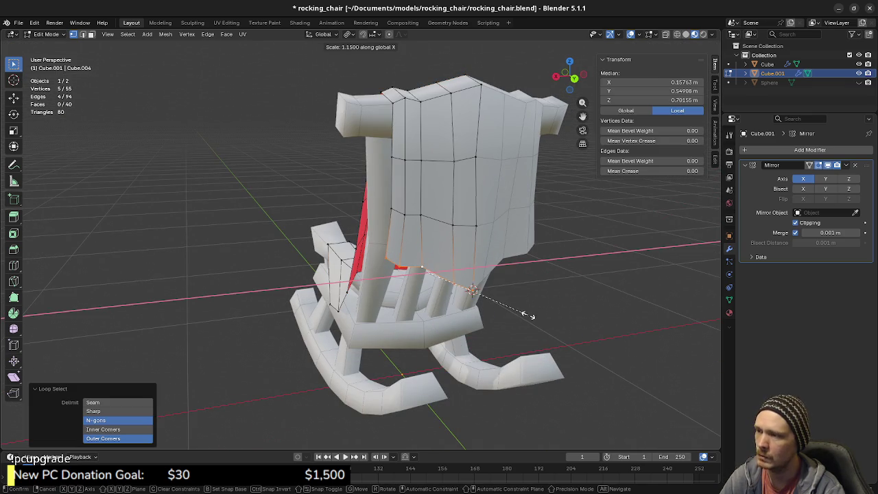
{"action": "key", "text": "Escape"}
{"action": "left_click", "coordinate": [351, 35]}
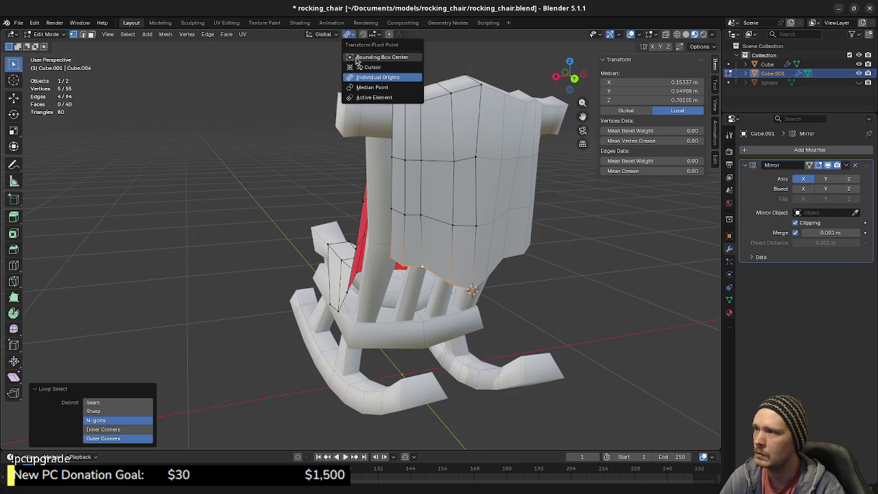
{"action": "left_click", "coordinate": [364, 69]}
Widen the blanket's bottom edge loop along the X axis.
{"action": "middle_click_drag", "start_coordinate": [486, 335], "coordinate": [473, 333]}
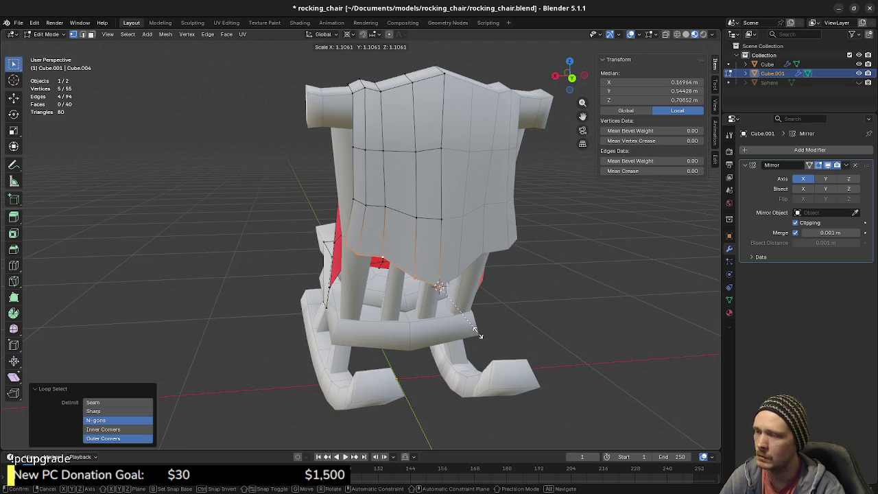
{"action": "key", "text": "s"}
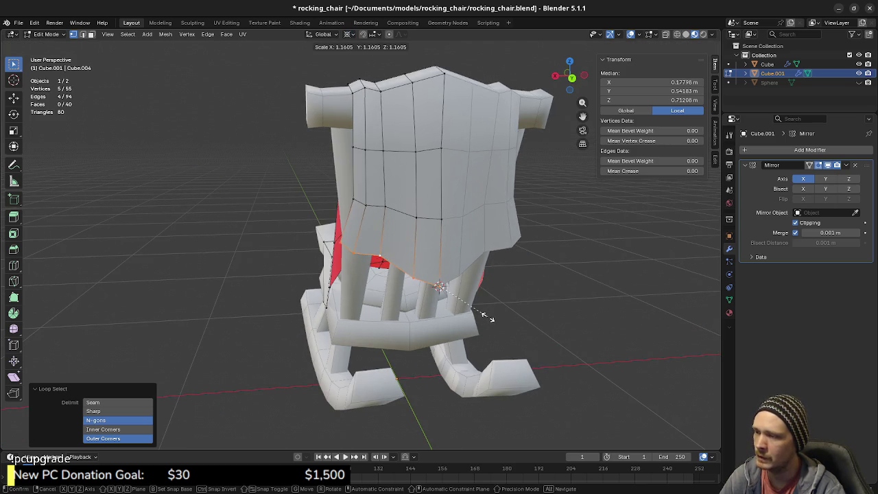
{"action": "key", "text": "Escape"}
{"action": "key", "text": "s"}
{"action": "key", "text": "x"}
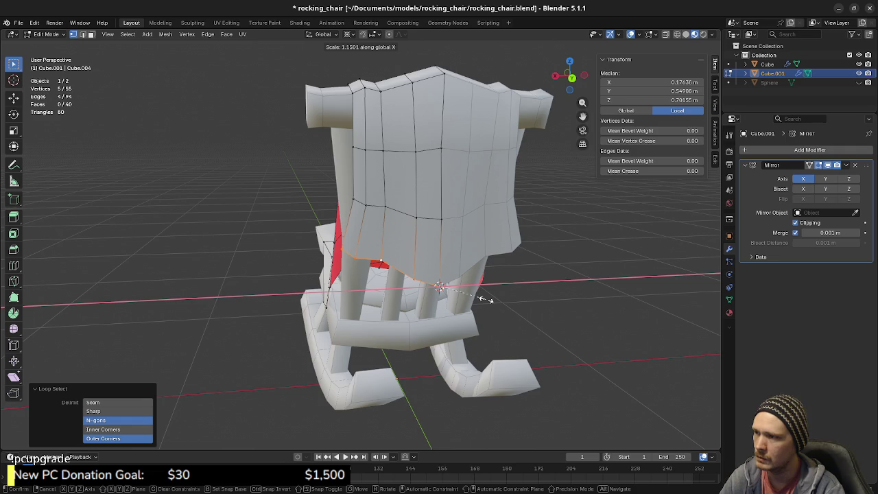
{"action": "left_click", "coordinate": [486, 300]}
Widen two higher horizontal edge loops along X, then clear the selection.
{"action": "left_click", "coordinate": [431, 223], "text": "alt"}
{"action": "key", "text": "s"}
{"action": "key", "text": "x"}
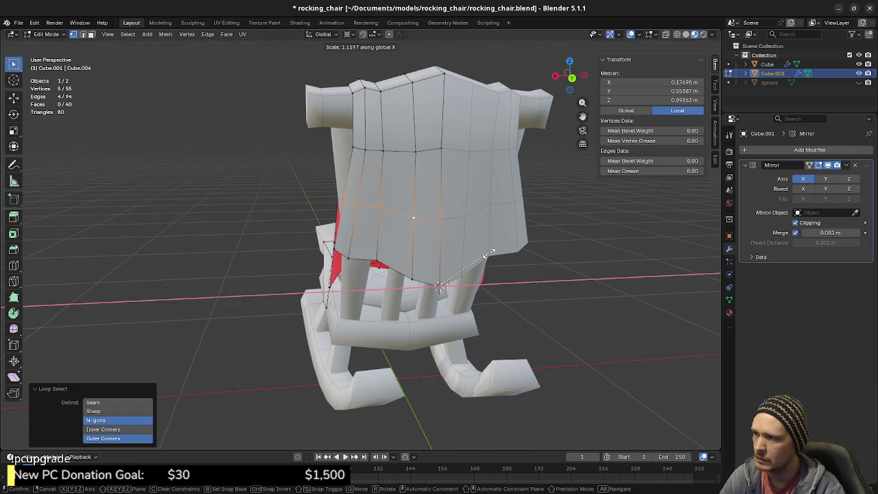
{"action": "left_click", "coordinate": [487, 254]}
{"action": "key", "text": "alt+a"}
{"action": "left_click", "coordinate": [427, 154], "text": "alt"}
{"action": "key", "text": "s"}
{"action": "key", "text": "x"}
{"action": "left_click", "coordinate": [485, 215]}
{"action": "mouse_move", "coordinate": [485, 214]}
{"action": "middle_mouse_down"}
{"action": "mouse_move", "coordinate": [362, 206]}
{"action": "mouse_move", "coordinate": [427, 219]}
{"action": "middle_mouse_up"}
{"action": "key", "text": "alt+a"}
{"action": "key", "text": "a"}
{"action": "key", "text": "alt+a"}
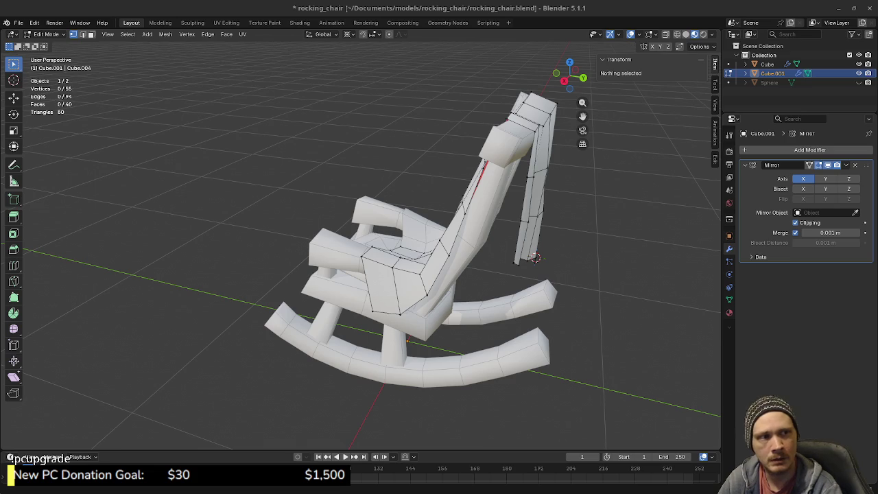
From behind the chair, add one centred vertical loop cut near the blanket's side edge.
{"action": "mouse_move", "coordinate": [436, 281]}
{"action": "middle_mouse_down"}
{"action": "mouse_move", "coordinate": [429, 260]}
{"action": "mouse_move", "coordinate": [493, 199]}
{"action": "mouse_move", "coordinate": [424, 249]}
{"action": "mouse_move", "coordinate": [374, 249]}
{"action": "middle_mouse_up"}
{"action": "scroll", "coordinate": [423, 249], "scroll_direction": "up", "scroll_amount": 3}
{"action": "key", "text": "ctrl+r"}
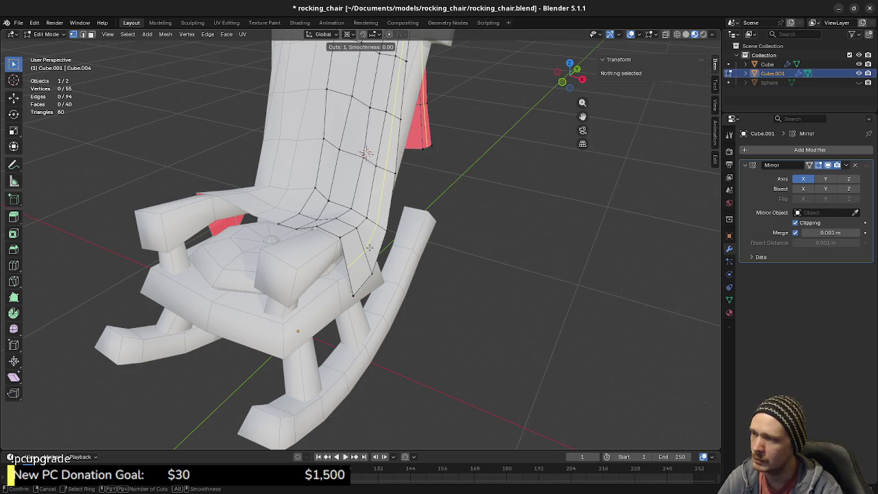
{"action": "left_click", "coordinate": [369, 247]}
{"action": "right_click", "coordinate": [369, 248]}
{"action": "mouse_move", "coordinate": [369, 247]}
{"action": "middle_mouse_down"}
{"action": "mouse_move", "coordinate": [418, 289]}
{"action": "mouse_move", "coordinate": [378, 270]}
{"action": "mouse_move", "coordinate": [438, 290]}
{"action": "mouse_move", "coordinate": [412, 261]}
{"action": "mouse_move", "coordinate": [391, 211]}
{"action": "mouse_move", "coordinate": [380, 219]}
{"action": "middle_mouse_up"}
{"action": "key", "text": "alt+a"}
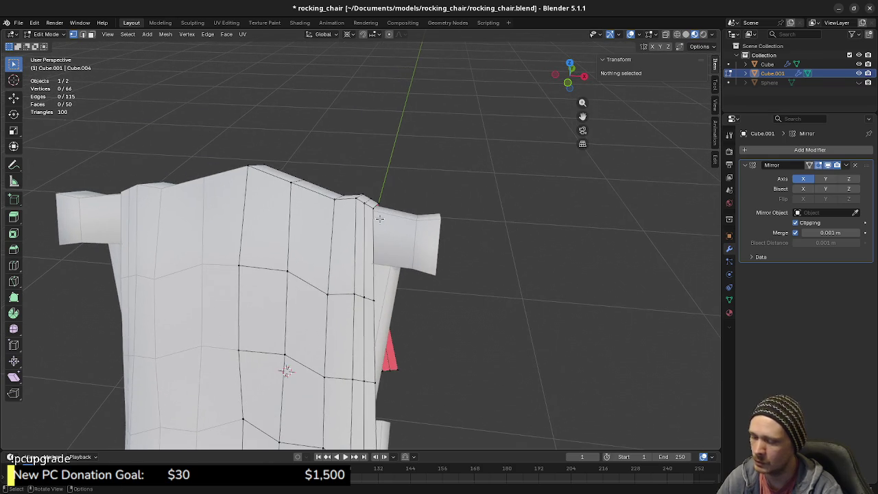
In Top view with edge select, select the blanket's top-right edge and try moving it, then undo.
{"action": "key", "text": "KP_7"}
{"action": "key", "text": "2"}
{"action": "left_click", "coordinate": [383, 173]}
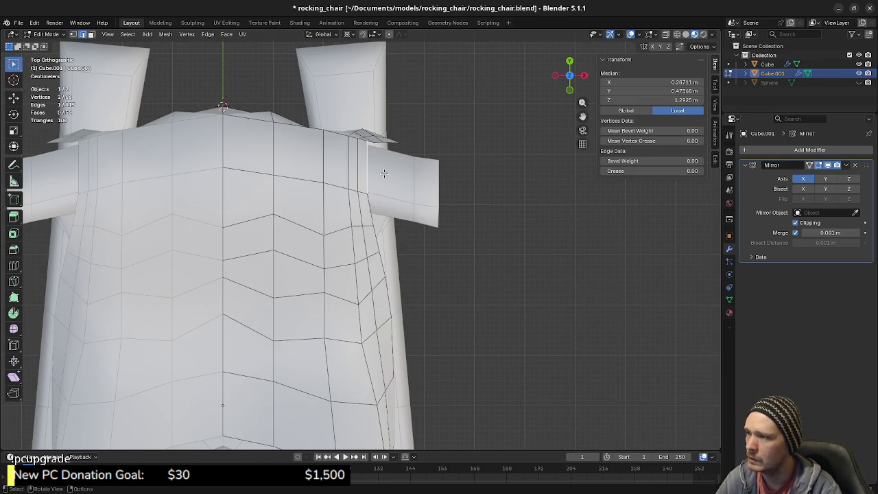
{"action": "key", "text": "g"}
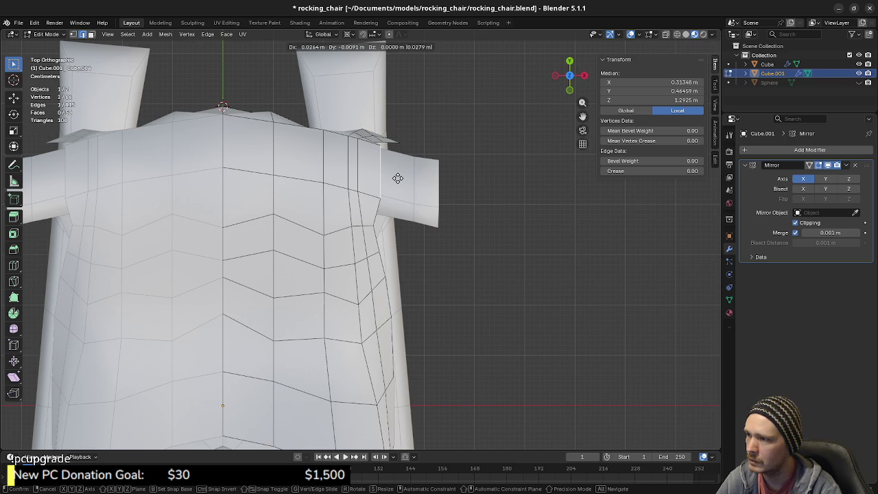
{"action": "left_click", "coordinate": [398, 178]}
{"action": "key", "text": "ctrl+z"}
Edge-slide that top edge, undo it, and select a different edge on the blanket's top.
{"action": "key", "text": "g"}
{"action": "key", "text": "g"}
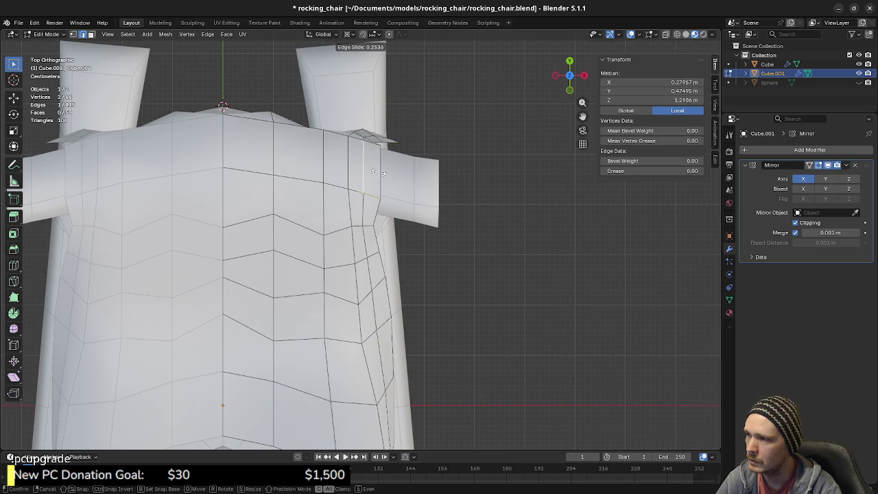
{"action": "left_click", "coordinate": [365, 170]}
{"action": "middle_click_drag", "start_coordinate": [349, 197], "coordinate": [366, 193]}
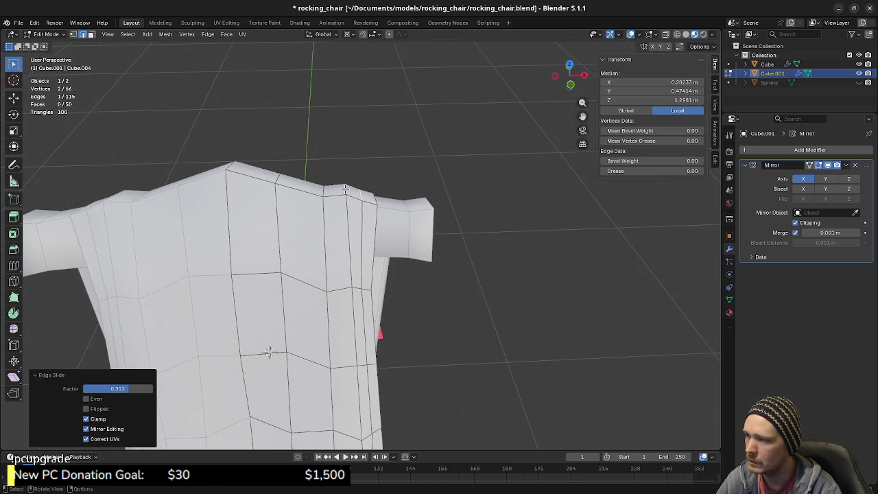
{"action": "key", "text": "ctrl+z"}
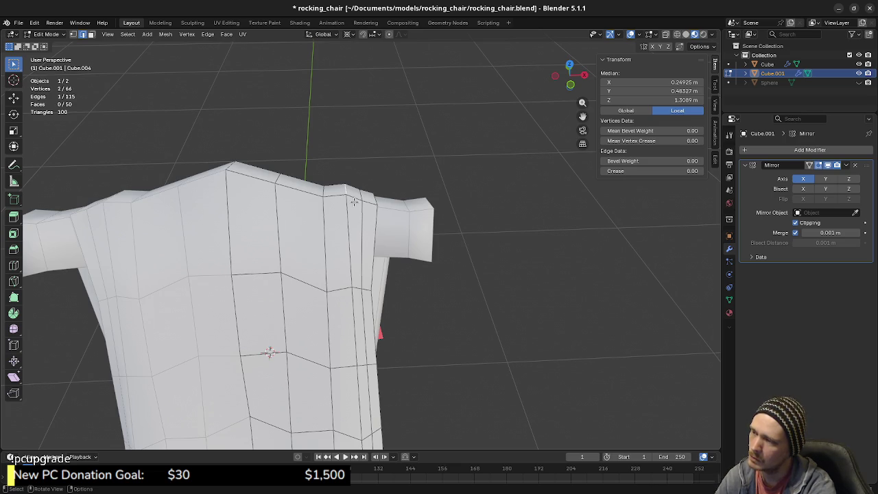
{"action": "left_click", "coordinate": [347, 192], "text": "ctrl"}
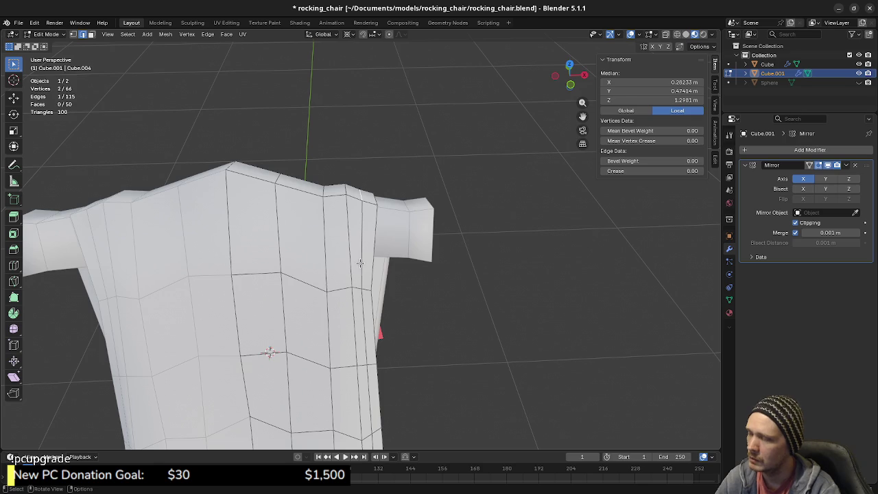
{"action": "mouse_move", "coordinate": [368, 252]}
{"action": "middle_mouse_down"}
{"action": "mouse_move", "coordinate": [350, 233]}
{"action": "mouse_move", "coordinate": [369, 228]}
{"action": "mouse_move", "coordinate": [361, 260]}
{"action": "mouse_move", "coordinate": [269, 236]}
{"action": "mouse_move", "coordinate": [236, 343]}
{"action": "mouse_move", "coordinate": [292, 383]}
{"action": "mouse_move", "coordinate": [304, 361]}
{"action": "mouse_move", "coordinate": [291, 328]}
{"action": "mouse_move", "coordinate": [295, 295]}
{"action": "mouse_move", "coordinate": [285, 271]}
{"action": "mouse_move", "coordinate": [275, 275]}
{"action": "mouse_move", "coordinate": [346, 247]}
{"action": "mouse_move", "coordinate": [354, 177]}
{"action": "middle_mouse_up"}
{"action": "scroll", "coordinate": [263, 283], "scroll_direction": "up", "scroll_amount": 2}
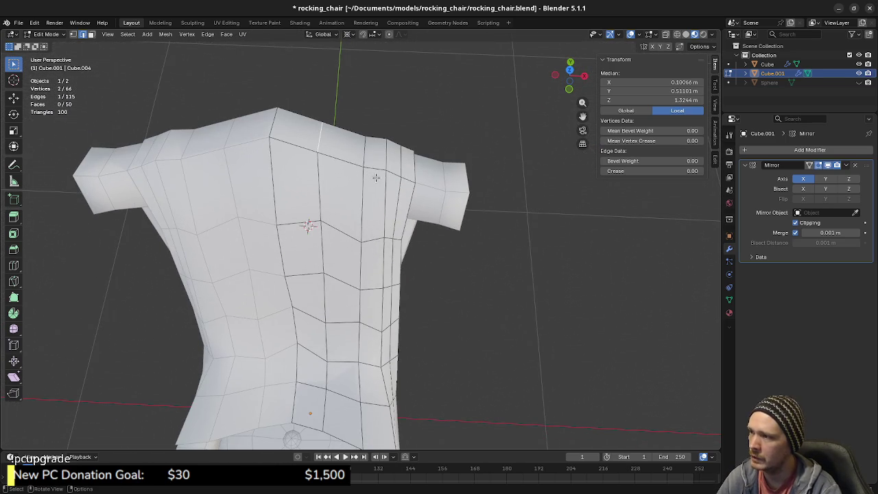
Edge-slide the selected top edge several times, settling at factor -0.296.
{"action": "key", "text": "g"}
{"action": "key", "text": "g"}
{"action": "left_click", "coordinate": [364, 174]}
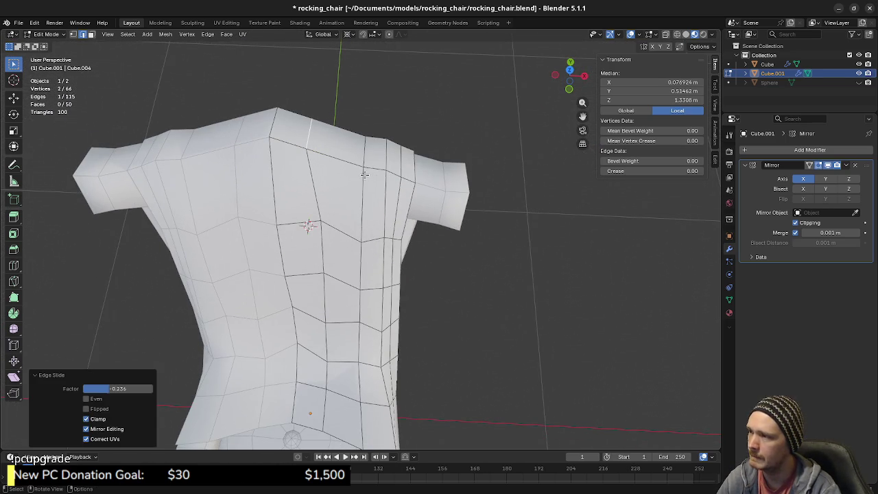
{"action": "key", "text": "g"}
{"action": "key", "text": "g"}
{"action": "left_click", "coordinate": [398, 161]}
{"action": "key", "text": "g"}
{"action": "key", "text": "g"}
{"action": "left_click", "coordinate": [410, 167]}
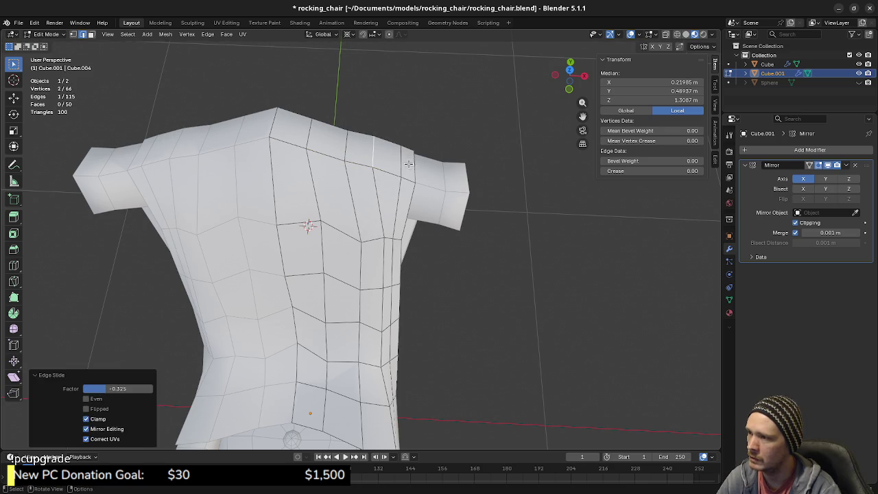
{"action": "key", "text": "g"}
{"action": "key", "text": "g"}
{"action": "left_click", "coordinate": [401, 163]}
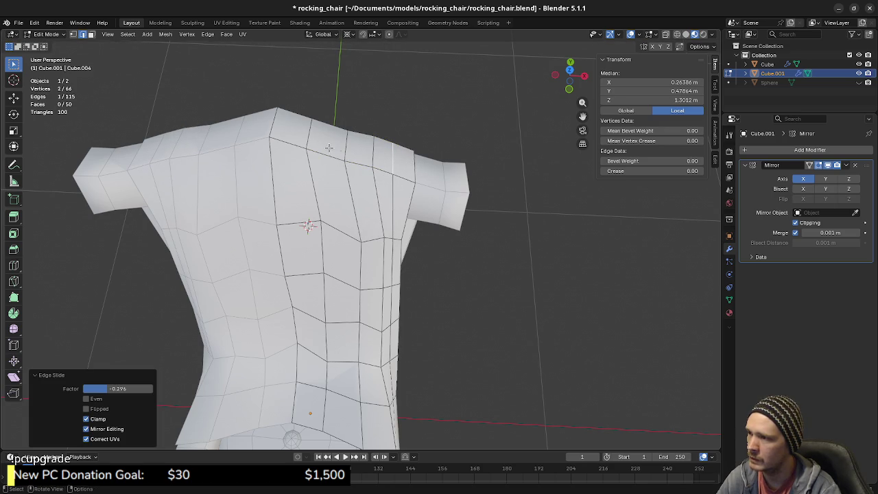
Keep sliding that edge left and right to refine the blanket's top-right corner.
{"action": "key", "text": "g"}
{"action": "key", "text": "g"}
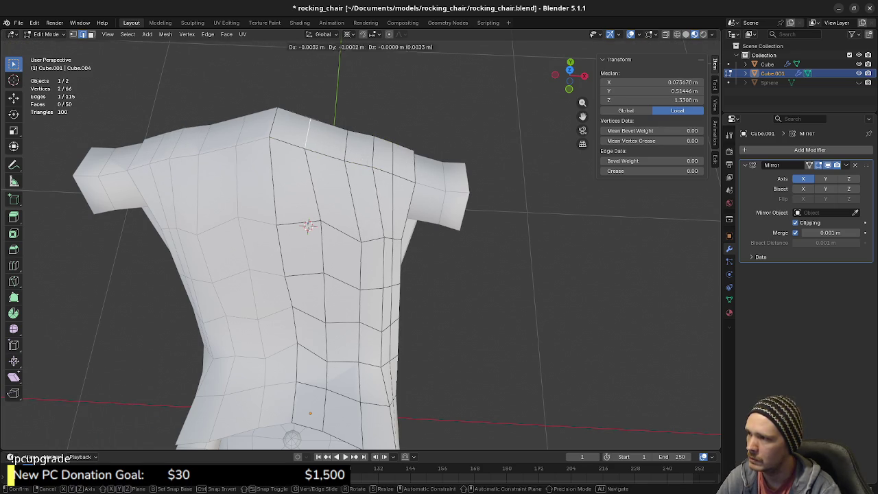
{"action": "left_click", "coordinate": [357, 153]}
{"action": "left_click", "coordinate": [350, 153]}
{"action": "key", "text": "g"}
{"action": "key", "text": "g"}
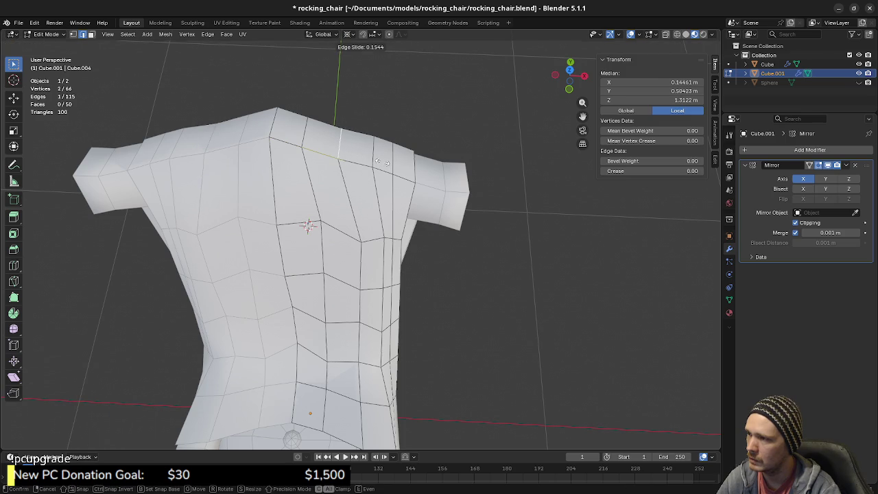
{"action": "left_click", "coordinate": [382, 162]}
{"action": "key", "text": "g"}
{"action": "key", "text": "g"}
{"action": "left_click", "coordinate": [401, 164]}
{"action": "key", "text": "g"}
{"action": "key", "text": "g"}
Undo the last slides so the edge sits tucked inward, then select a single edge vertex.
{"action": "middle_click_drag", "start_coordinate": [411, 206], "coordinate": [384, 253]}
{"action": "key", "text": "g"}
{"action": "key", "text": "g"}
{"action": "left_click", "coordinate": [394, 250]}
{"action": "key", "text": "ctrl+z"}
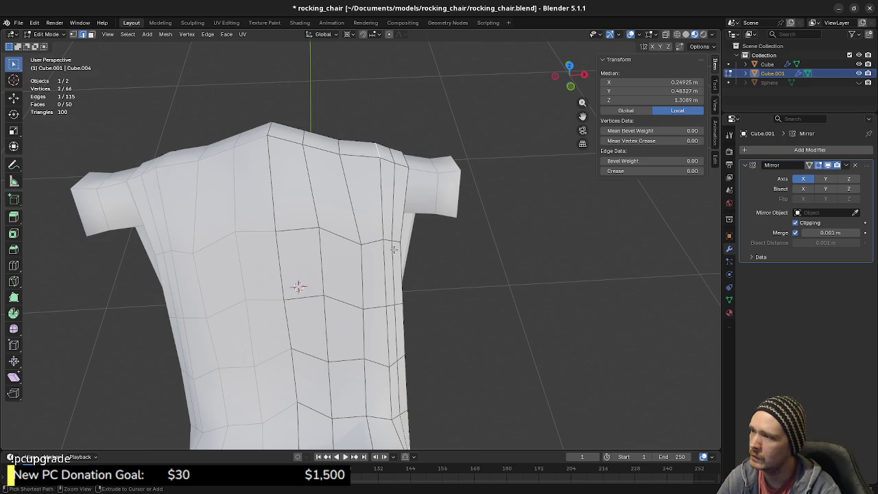
{"action": "key", "text": "ctrl+z"}
{"action": "key", "text": "ctrl+z"}
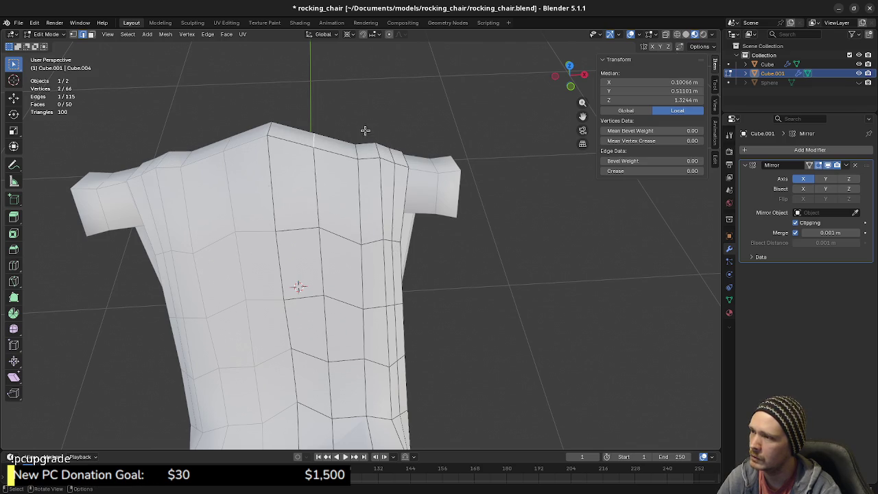
{"action": "middle_click_drag", "start_coordinate": [406, 212], "coordinate": [370, 249]}
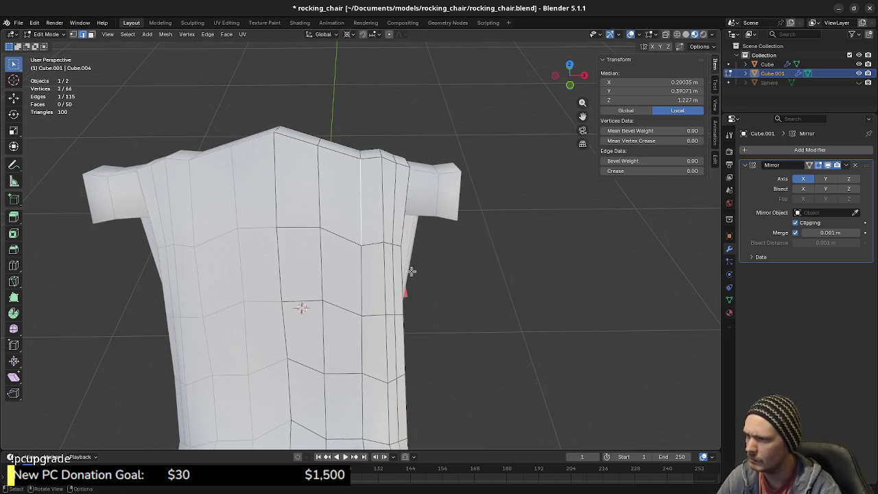
{"action": "left_click", "coordinate": [377, 247]}
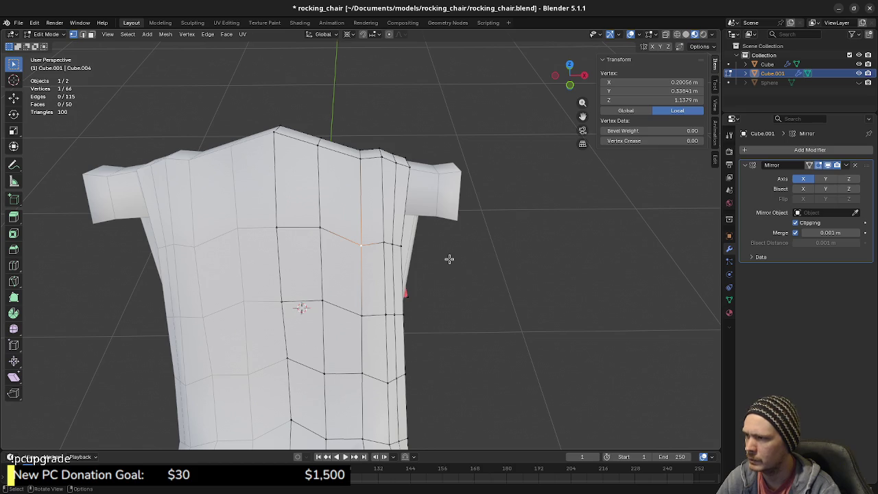
Nudge the three upper right-edge blanket vertices inward along X.
{"action": "key", "text": "g"}
{"action": "key", "text": "x"}
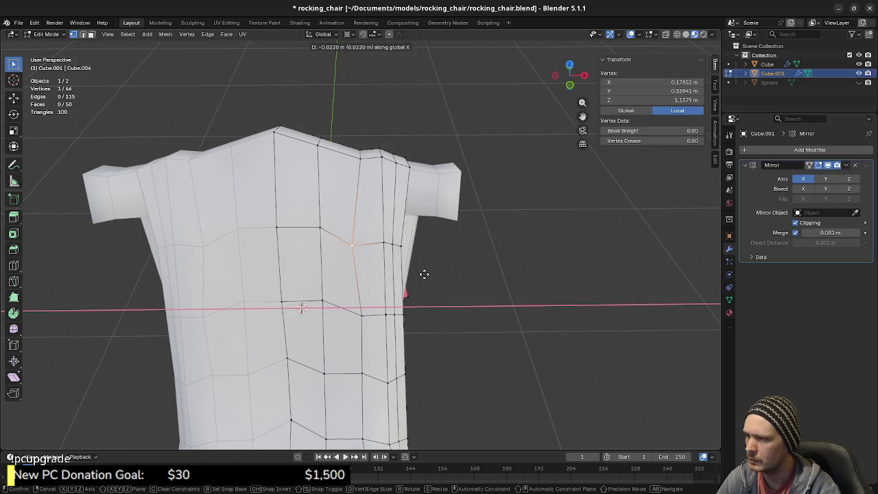
{"action": "left_click", "coordinate": [424, 274]}
{"action": "left_click", "coordinate": [360, 316]}
{"action": "key", "text": "g"}
{"action": "key", "text": "x"}
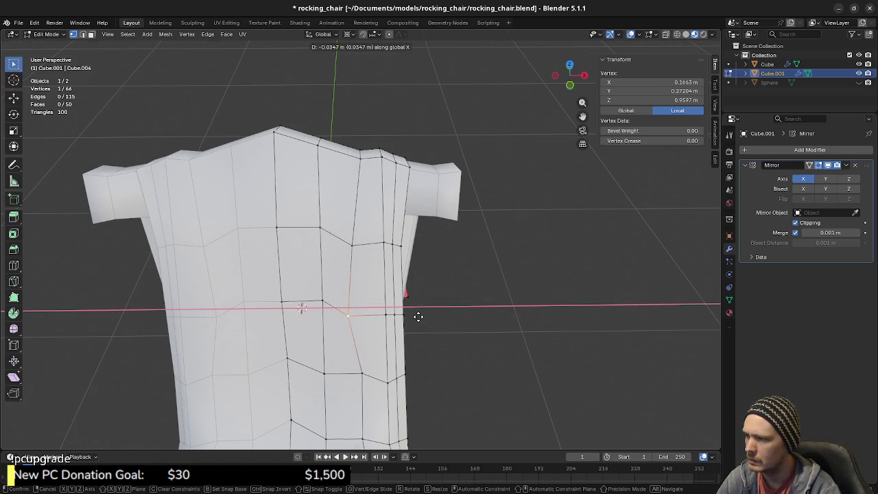
{"action": "left_click", "coordinate": [417, 316]}
{"action": "middle_click_drag", "start_coordinate": [418, 317], "coordinate": [418, 233], "text": "shift"}
{"action": "left_click", "coordinate": [351, 292]}
{"action": "key", "text": "g"}
{"action": "key", "text": "x"}
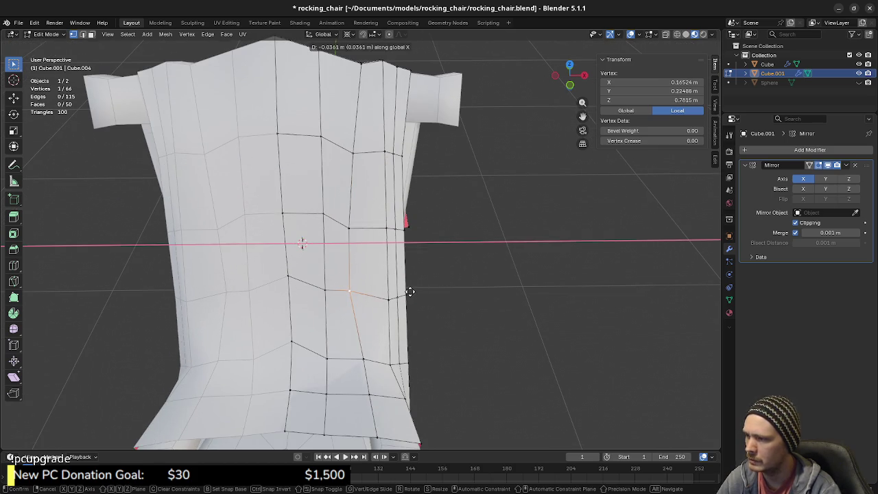
{"action": "left_click", "coordinate": [409, 292]}
Pull three more right-edge vertices inward along X toward the backrest.
{"action": "mouse_move", "coordinate": [378, 299]}
{"action": "middle_mouse_down"}
{"action": "mouse_move", "coordinate": [302, 278]}
{"action": "mouse_move", "coordinate": [371, 256]}
{"action": "mouse_move", "coordinate": [357, 263]}
{"action": "mouse_move", "coordinate": [366, 221]}
{"action": "mouse_move", "coordinate": [359, 248]}
{"action": "middle_mouse_up"}
{"action": "key", "text": "g"}
{"action": "key", "text": "x"}
{"action": "key", "text": "x"}
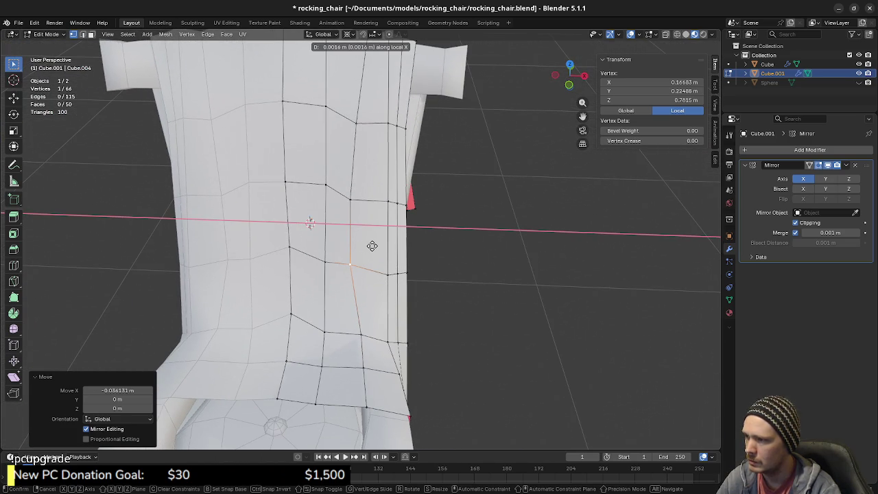
{"action": "left_click", "coordinate": [374, 246]}
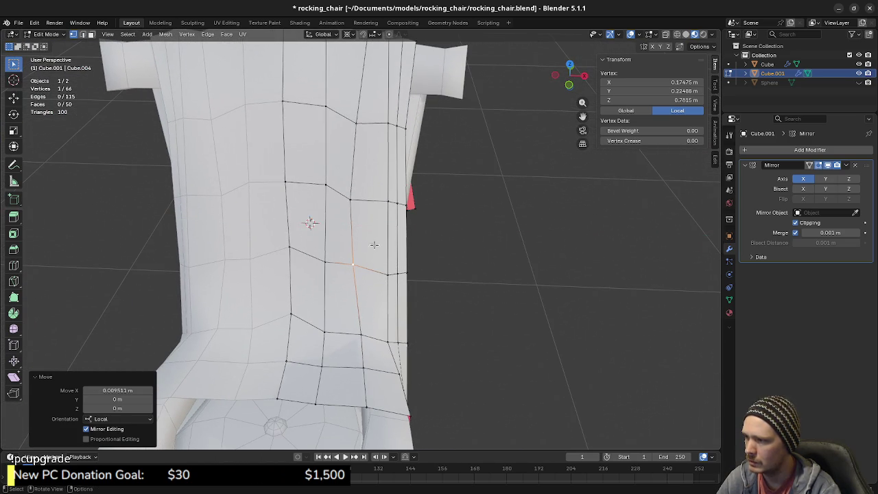
{"action": "left_click", "coordinate": [386, 203]}
{"action": "key", "text": "g"}
{"action": "key", "text": "x"}
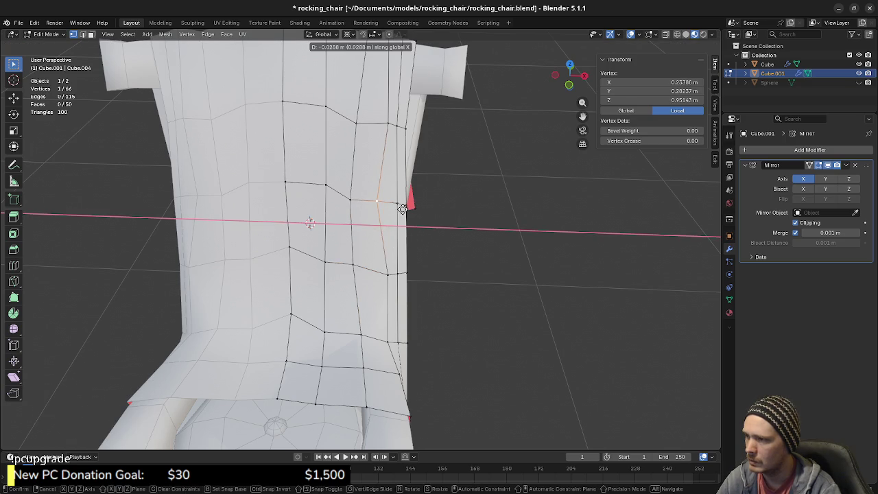
{"action": "left_click", "coordinate": [403, 216]}
{"action": "left_click", "coordinate": [389, 273]}
{"action": "key", "text": "g"}
{"action": "key", "text": "x"}
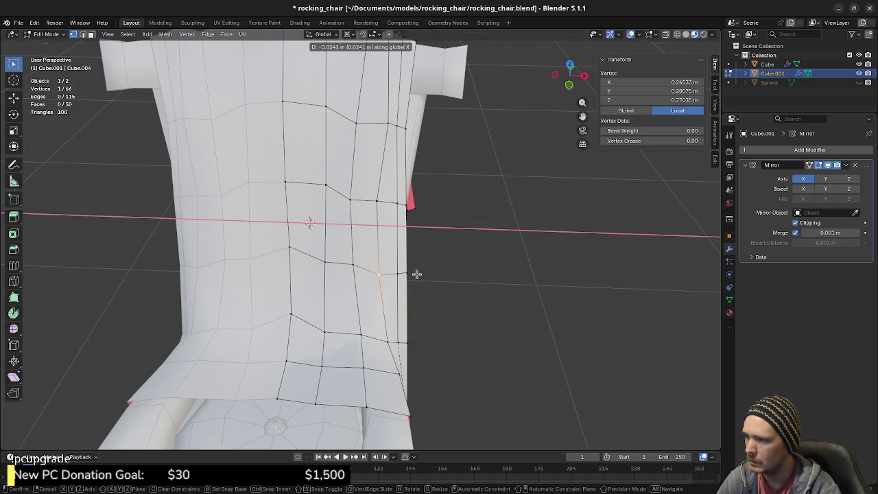
{"action": "left_click", "coordinate": [414, 272]}
Nudge the shoulder vertex and another edge vertex inward along X.
{"action": "middle_click_drag", "start_coordinate": [394, 159], "coordinate": [377, 209]}
{"action": "left_click", "coordinate": [378, 208]}
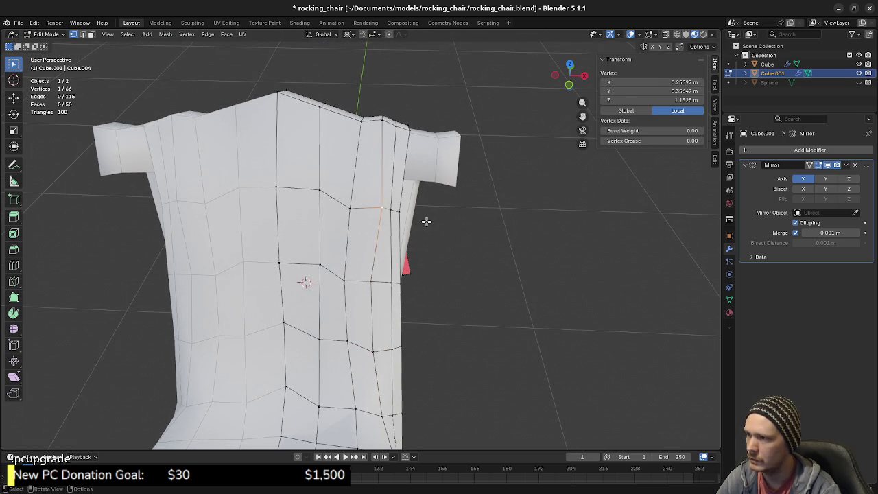
{"action": "key", "text": "g"}
{"action": "key", "text": "x"}
{"action": "left_click", "coordinate": [419, 220]}
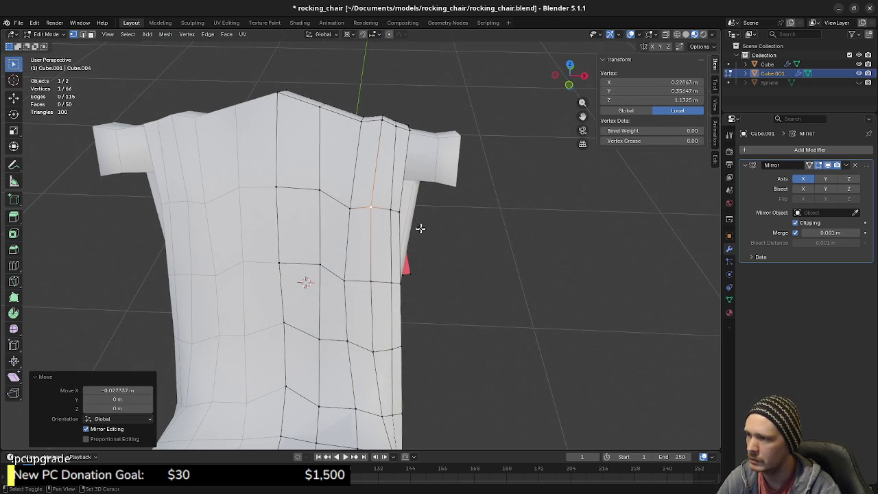
{"action": "middle_click_drag", "start_coordinate": [419, 221], "coordinate": [434, 216]}
{"action": "key", "text": "g"}
{"action": "key", "text": "x"}
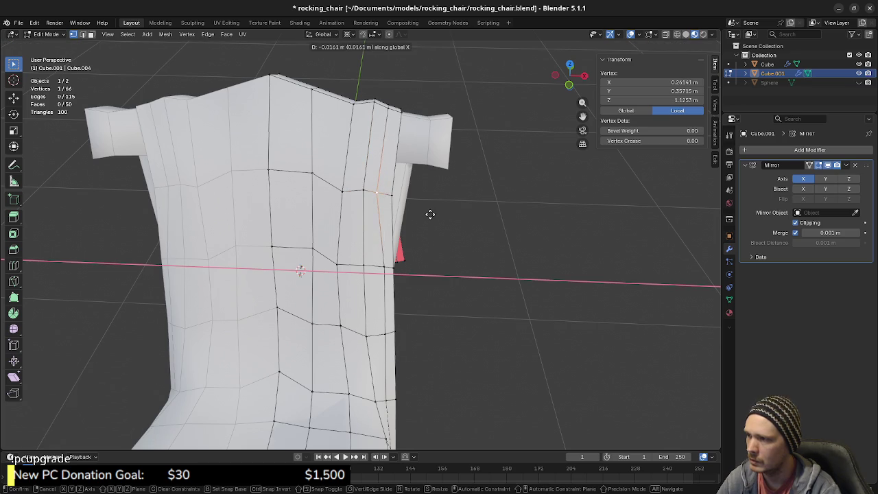
{"action": "left_click", "coordinate": [431, 215]}
{"action": "middle_click_drag", "start_coordinate": [431, 215], "coordinate": [418, 239]}
{"action": "left_click", "coordinate": [381, 237]}
{"action": "key", "text": "g"}
{"action": "key", "text": "x"}
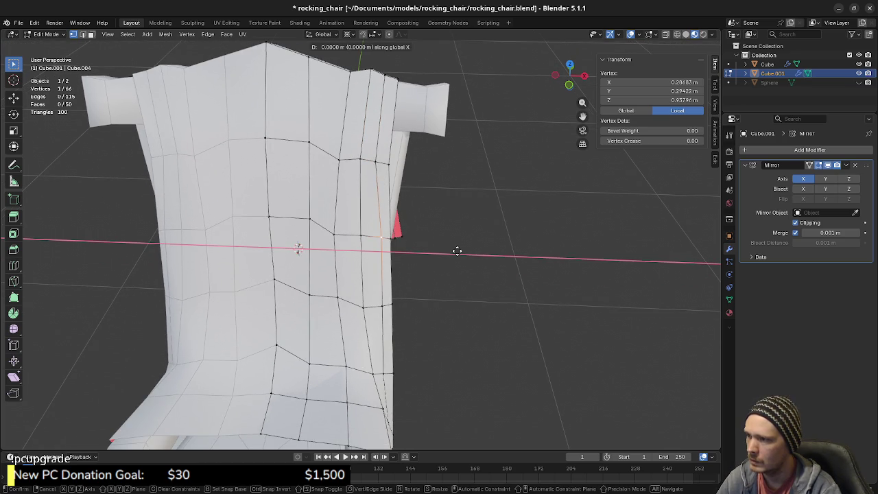
{"action": "left_click", "coordinate": [456, 251]}
Push a vertex and a seat-level edge back along Y toward the backrest.
{"action": "mouse_move", "coordinate": [443, 280]}
{"action": "middle_mouse_down"}
{"action": "mouse_move", "coordinate": [357, 221]}
{"action": "mouse_move", "coordinate": [523, 251]}
{"action": "mouse_move", "coordinate": [618, 239]}
{"action": "mouse_move", "coordinate": [451, 240]}
{"action": "middle_mouse_up"}
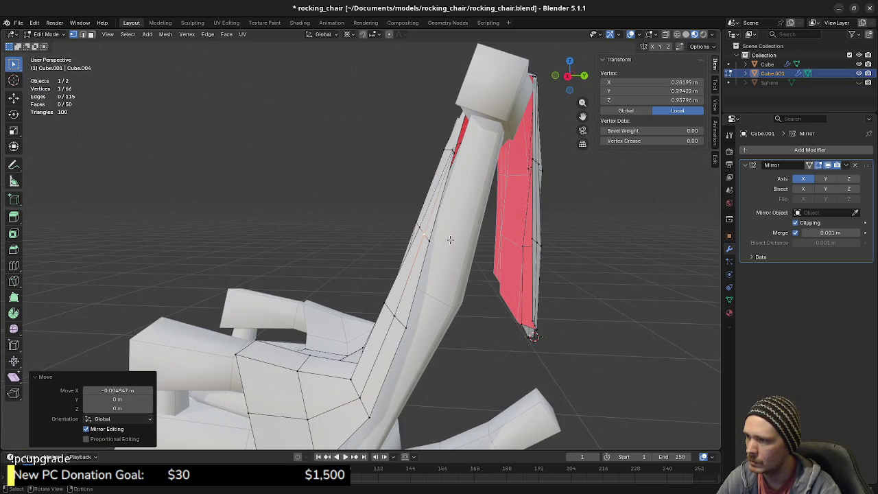
{"action": "key", "text": "g"}
{"action": "key", "text": "y"}
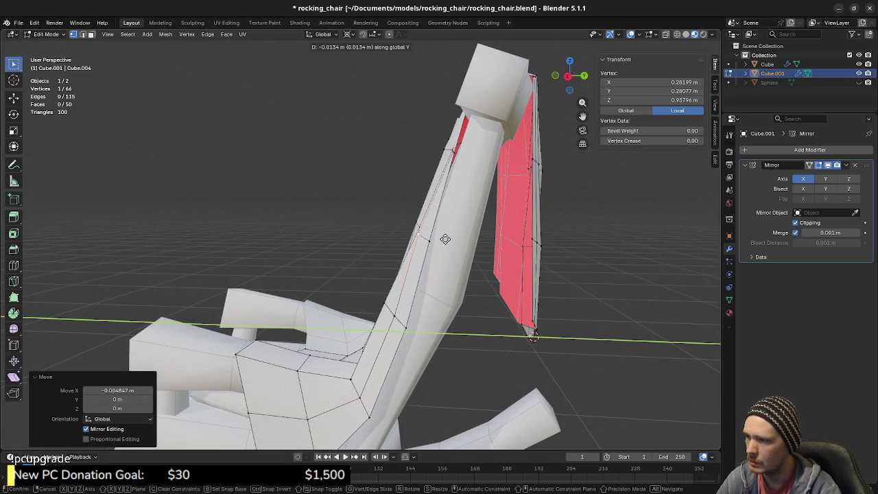
{"action": "left_click", "coordinate": [445, 239]}
{"action": "middle_click_drag", "start_coordinate": [445, 239], "coordinate": [398, 344]}
{"action": "left_click", "coordinate": [393, 348]}
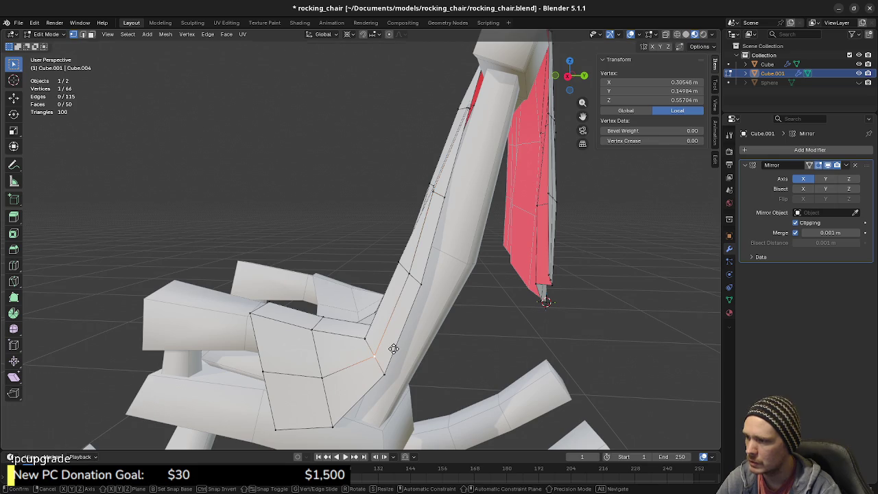
{"action": "key", "text": "g"}
{"action": "key", "text": "y"}
{"action": "left_click", "coordinate": [388, 348]}
{"action": "mouse_move", "coordinate": [388, 348]}
{"action": "middle_mouse_down"}
{"action": "mouse_move", "coordinate": [376, 357]}
{"action": "mouse_move", "coordinate": [396, 344]}
{"action": "middle_mouse_up"}
{"action": "left_click", "coordinate": [374, 348], "text": "shift"}
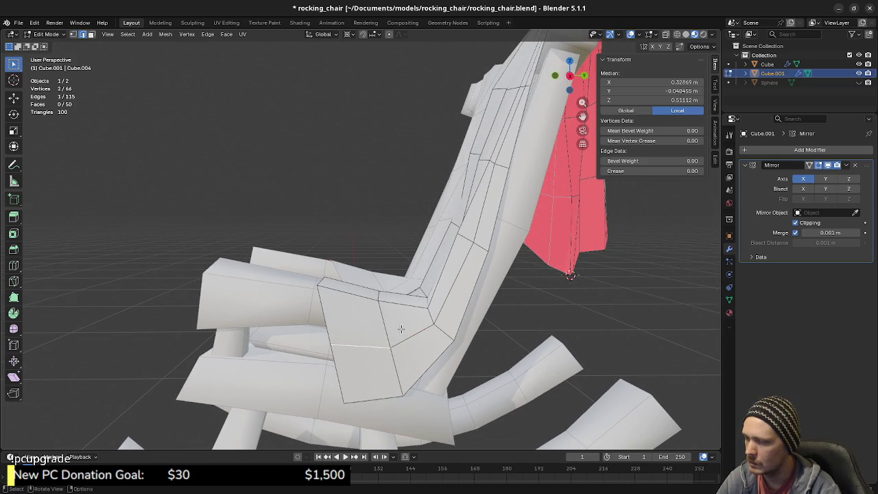
{"action": "key", "text": "g"}
{"action": "key", "text": "y"}
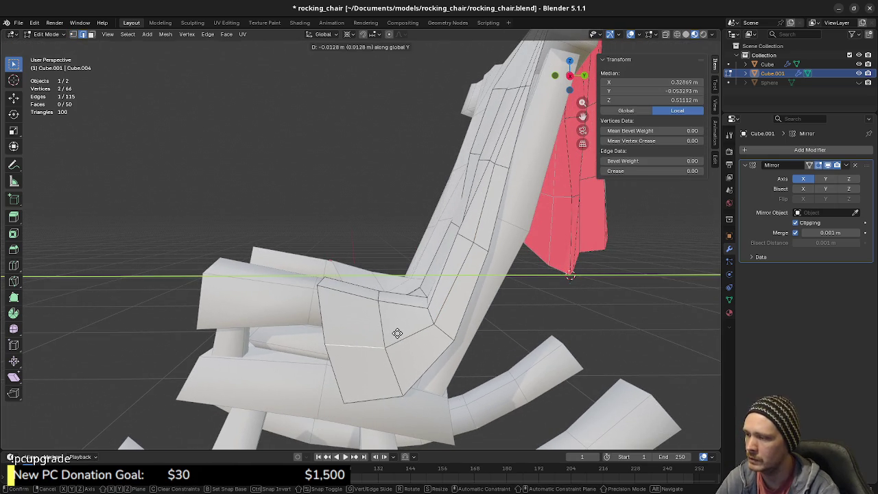
{"action": "left_click", "coordinate": [398, 334]}
Shift the seat-level edge sideways along X, checking it with undo and redo.
{"action": "middle_click_drag", "start_coordinate": [365, 320], "coordinate": [412, 349]}
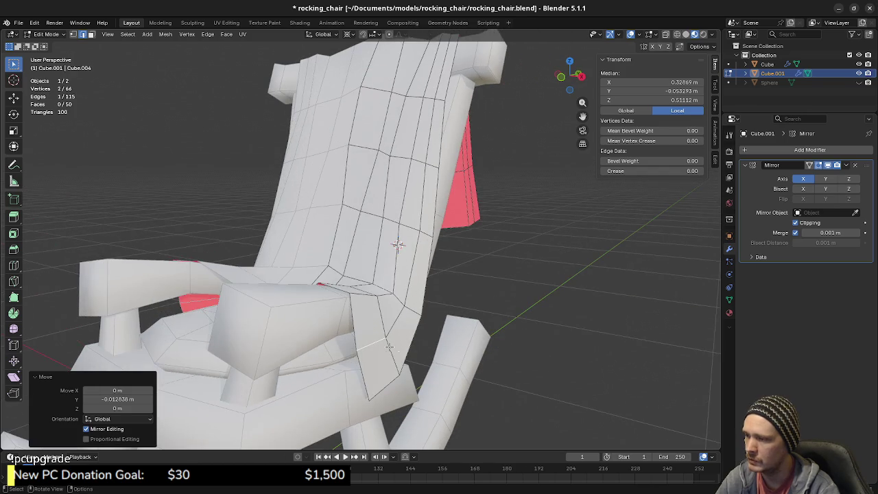
{"action": "key", "text": "x"}
{"action": "left_click", "coordinate": [415, 349]}
{"action": "middle_click_drag", "start_coordinate": [412, 350], "coordinate": [383, 341]}
{"action": "key", "text": "g"}
{"action": "key", "text": "x"}
{"action": "left_click", "coordinate": [384, 343]}
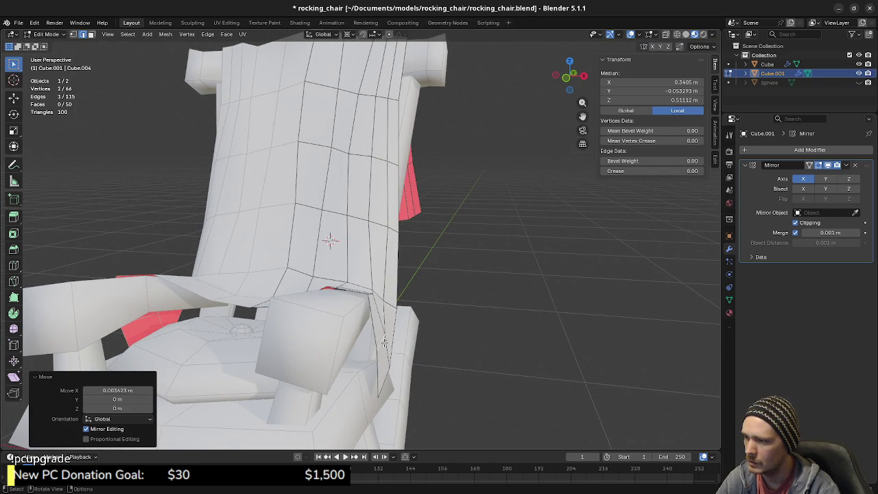
{"action": "key", "text": "ctrl+z"}
{"action": "key", "text": "ctrl+shift+z"}
{"action": "key", "text": "ctrl+z"}
{"action": "key", "text": "ctrl+shift+z"}
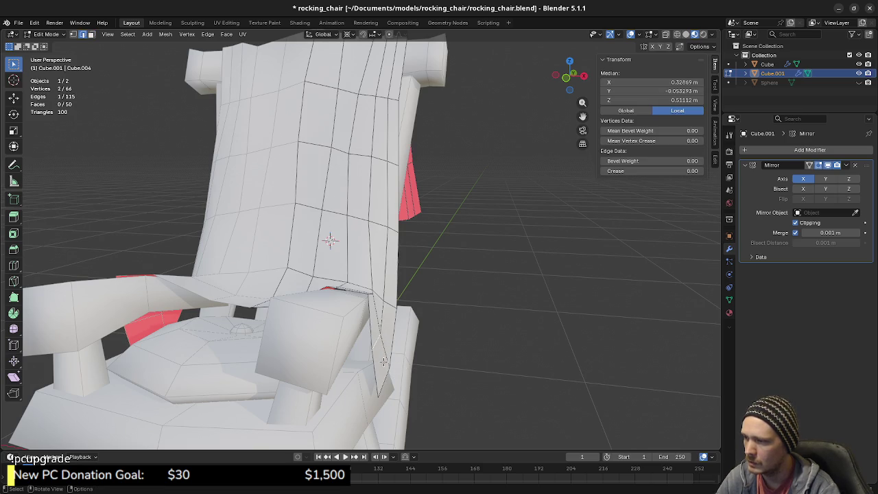
Tuck the blanket's bottom-corner face inward along X.
{"action": "key", "text": "alt+a"}
{"action": "left_click", "coordinate": [383, 362]}
{"action": "key", "text": "g"}
{"action": "key", "text": "x"}
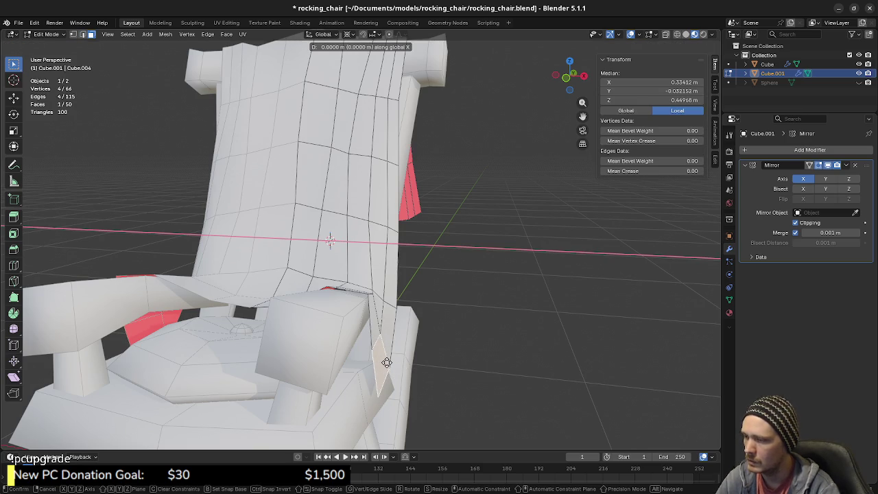
{"action": "left_click", "coordinate": [389, 363]}
{"action": "mouse_move", "coordinate": [389, 363]}
{"action": "middle_mouse_down"}
{"action": "mouse_move", "coordinate": [415, 365]}
{"action": "mouse_move", "coordinate": [374, 347]}
{"action": "mouse_move", "coordinate": [332, 308]}
{"action": "mouse_move", "coordinate": [428, 313]}
{"action": "mouse_move", "coordinate": [347, 291]}
{"action": "mouse_move", "coordinate": [420, 316]}
{"action": "mouse_move", "coordinate": [405, 302]}
{"action": "mouse_move", "coordinate": [408, 282]}
{"action": "mouse_move", "coordinate": [330, 252]}
{"action": "mouse_move", "coordinate": [365, 271]}
{"action": "mouse_move", "coordinate": [377, 265]}
{"action": "mouse_move", "coordinate": [405, 193]}
{"action": "middle_mouse_up"}
Tuck the bottom-corner face further inward along X, then deselect it.
{"action": "key", "text": "g"}
{"action": "key", "text": "x"}
{"action": "left_click", "coordinate": [413, 364]}
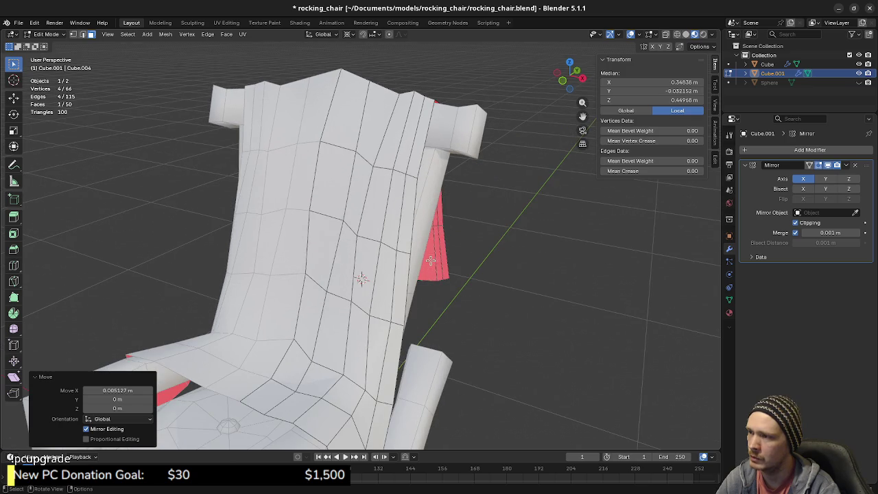
{"action": "mouse_move", "coordinate": [442, 219]}
{"action": "middle_mouse_down"}
{"action": "mouse_move", "coordinate": [338, 229]}
{"action": "mouse_move", "coordinate": [354, 195]}
{"action": "middle_mouse_up"}
{"action": "scroll", "coordinate": [338, 228], "scroll_direction": "up", "scroll_amount": 3}
{"action": "scroll", "coordinate": [354, 195], "scroll_direction": "down", "scroll_amount": 2}
{"action": "mouse_move", "coordinate": [384, 232]}
{"action": "middle_mouse_down"}
{"action": "mouse_move", "coordinate": [343, 232]}
{"action": "mouse_move", "coordinate": [419, 273]}
{"action": "mouse_move", "coordinate": [451, 265]}
{"action": "mouse_move", "coordinate": [411, 243]}
{"action": "middle_mouse_up"}
{"action": "key", "text": "alt+a"}
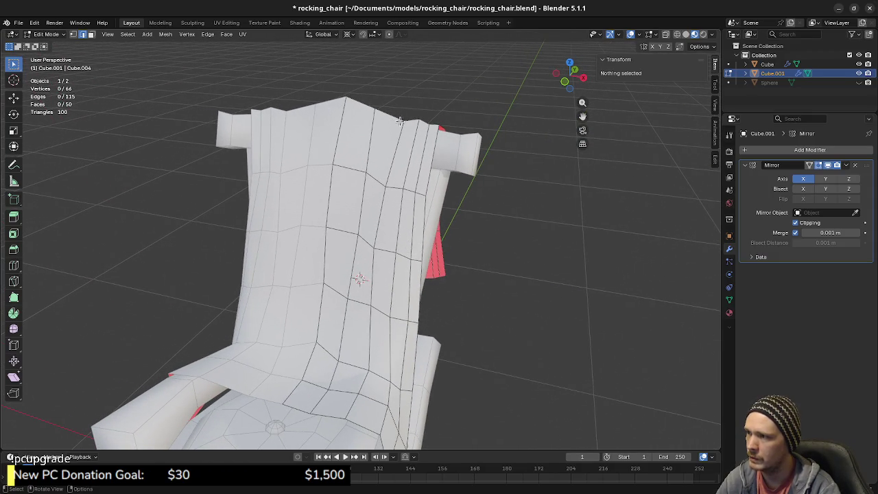
Nudge a blanket edge on the backrest along X, then deselect.
{"action": "middle_click_drag", "start_coordinate": [437, 162], "coordinate": [379, 107], "text": "shift"}
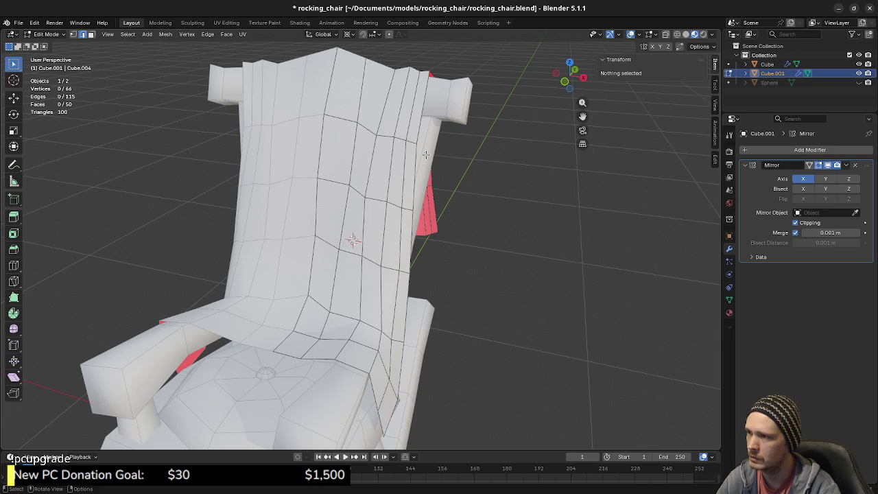
{"action": "mouse_move", "coordinate": [392, 239]}
{"action": "middle_mouse_down", "text": "shift"}
{"action": "mouse_move", "coordinate": [378, 283]}
{"action": "mouse_move", "coordinate": [380, 206]}
{"action": "middle_mouse_up", "text": "shift"}
{"action": "left_click", "coordinate": [380, 206]}
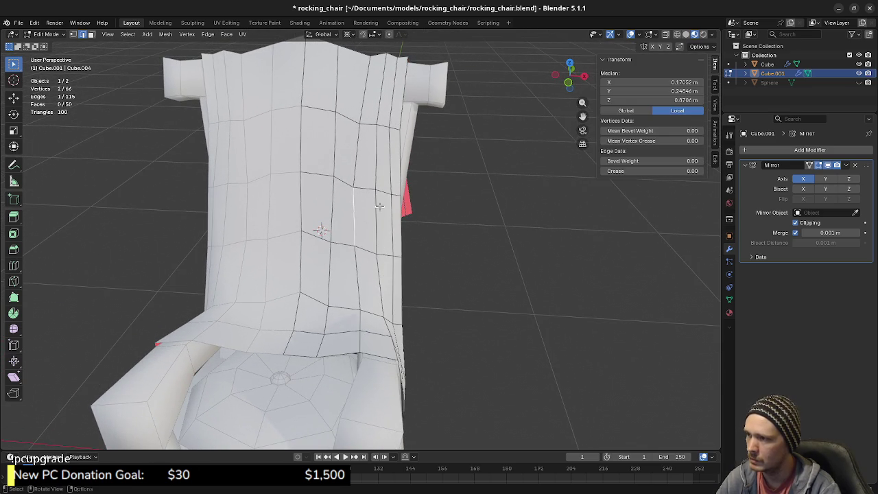
{"action": "key", "text": "g"}
{"action": "key", "text": "x"}
{"action": "key", "text": "x"}
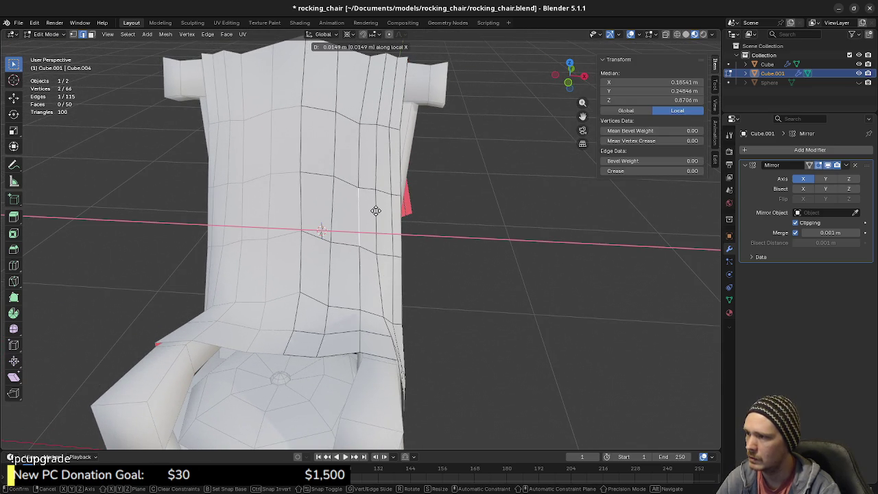
{"action": "left_click", "coordinate": [374, 211]}
{"action": "key", "text": "alt+a"}
In vertex mode, push a vertex on the blanket's lower fold along Y.
{"action": "mouse_move", "coordinate": [374, 213]}
{"action": "middle_mouse_down"}
{"action": "mouse_move", "coordinate": [376, 230]}
{"action": "mouse_move", "coordinate": [347, 203]}
{"action": "mouse_move", "coordinate": [448, 206]}
{"action": "mouse_move", "coordinate": [402, 206]}
{"action": "mouse_move", "coordinate": [449, 211]}
{"action": "mouse_move", "coordinate": [435, 210]}
{"action": "middle_mouse_up"}
{"action": "key", "text": "1"}
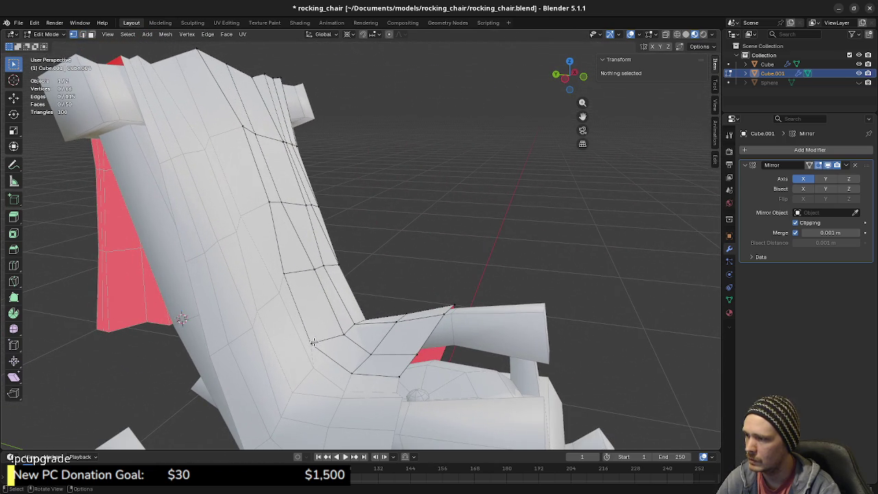
{"action": "left_click", "coordinate": [356, 328]}
{"action": "key", "text": "g"}
{"action": "key", "text": "y"}
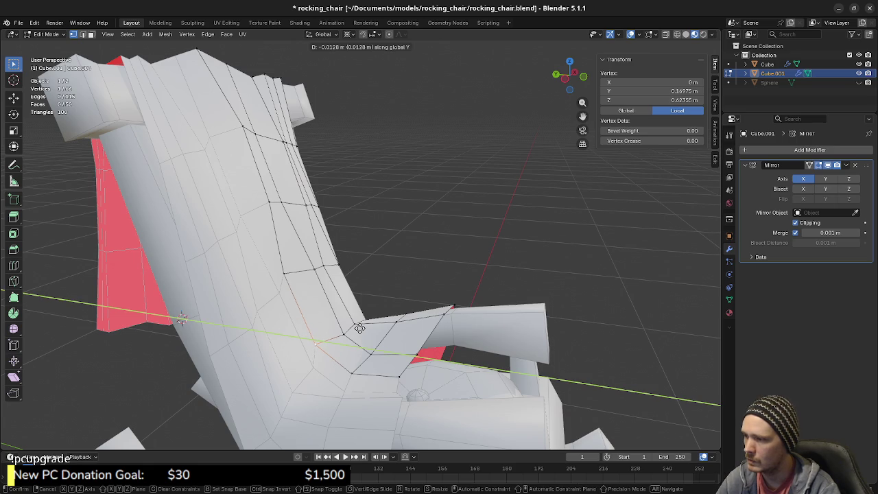
{"action": "left_click", "coordinate": [360, 328]}
{"action": "mouse_move", "coordinate": [360, 328]}
{"action": "middle_mouse_down"}
{"action": "mouse_move", "coordinate": [431, 276]}
{"action": "mouse_move", "coordinate": [353, 296]}
{"action": "mouse_move", "coordinate": [387, 263]}
{"action": "mouse_move", "coordinate": [319, 248]}
{"action": "middle_mouse_up"}
{"action": "key", "text": "alt+a"}
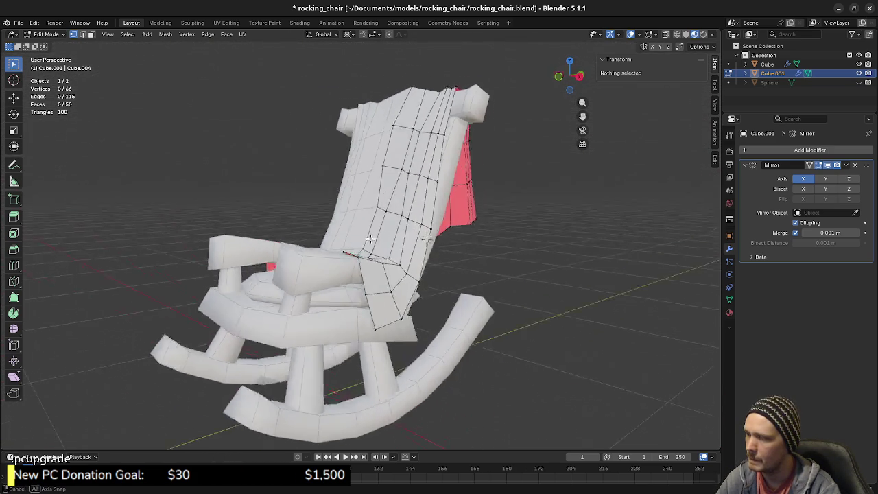
Select the blanket's bottom edge loop at the seat and view the N-panel Edit and Animation tabs.
{"action": "mouse_move", "coordinate": [318, 247]}
{"action": "middle_mouse_down"}
{"action": "mouse_move", "coordinate": [452, 246]}
{"action": "mouse_move", "coordinate": [385, 247]}
{"action": "middle_mouse_up"}
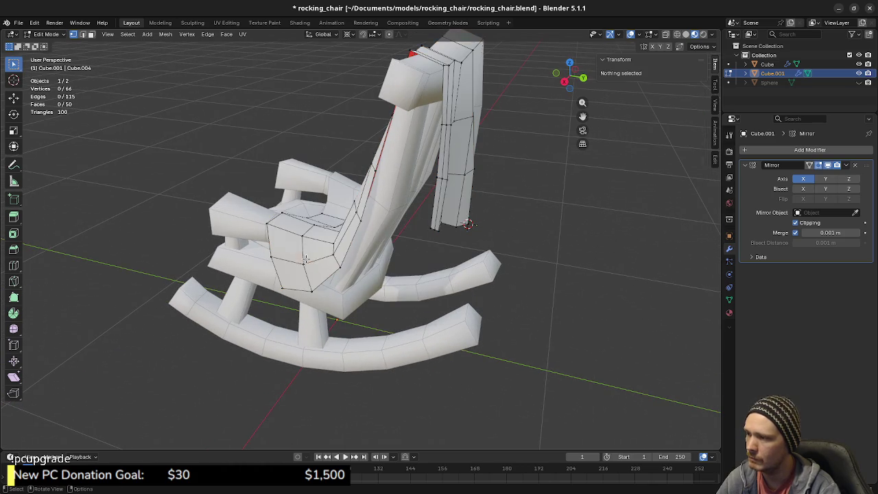
{"action": "left_click", "coordinate": [271, 238], "text": "alt"}
{"action": "mouse_move", "coordinate": [272, 238]}
{"action": "middle_mouse_down"}
{"action": "mouse_move", "coordinate": [309, 266]}
{"action": "mouse_move", "coordinate": [327, 267]}
{"action": "middle_mouse_up"}
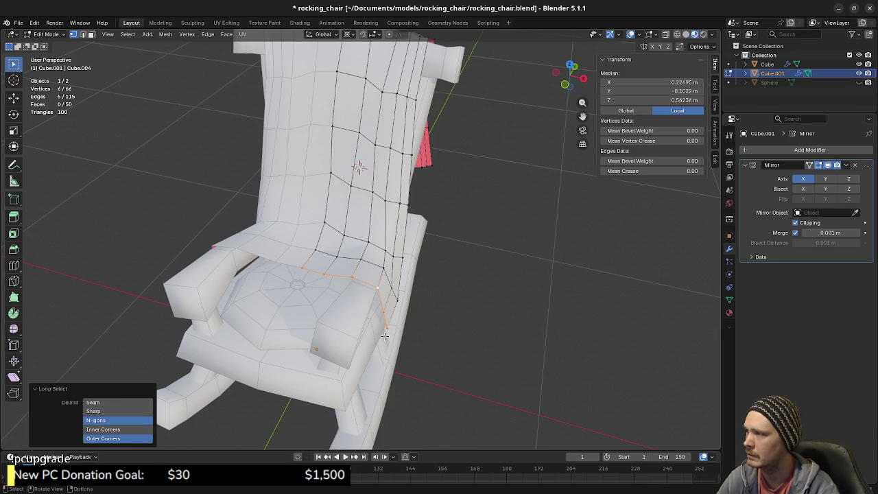
{"action": "left_click", "coordinate": [715, 160]}
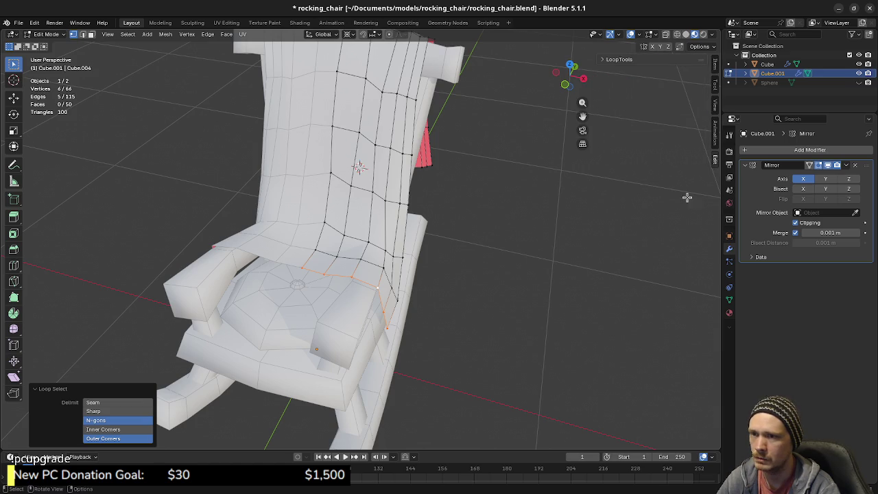
{"action": "left_click", "coordinate": [715, 135]}
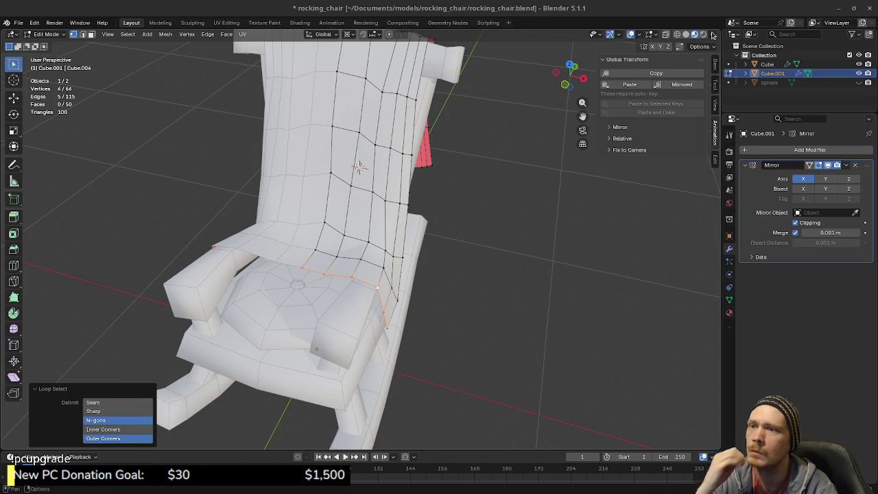
{"action": "left_click", "coordinate": [713, 34]}
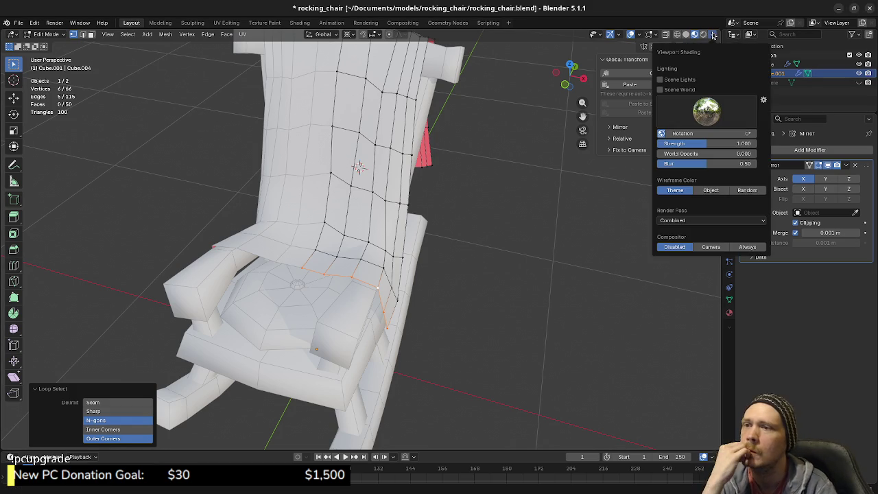
{"action": "left_click", "coordinate": [641, 35]}
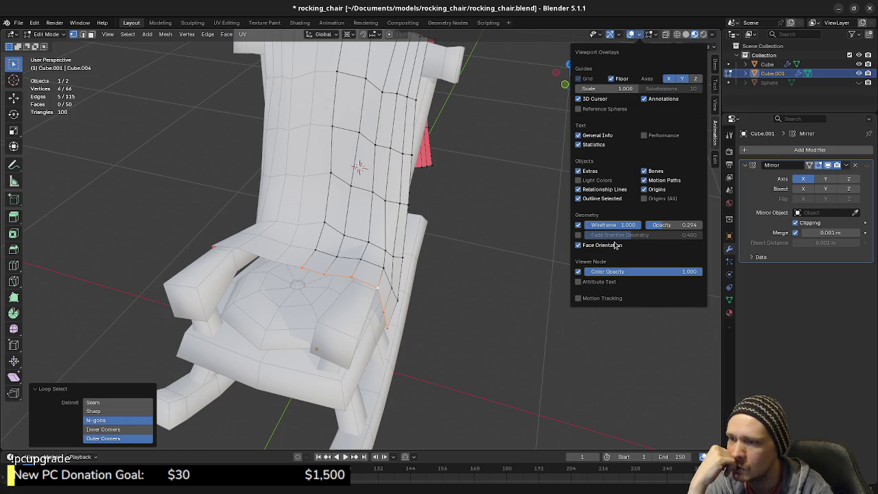
{"action": "left_click", "coordinate": [619, 35]}
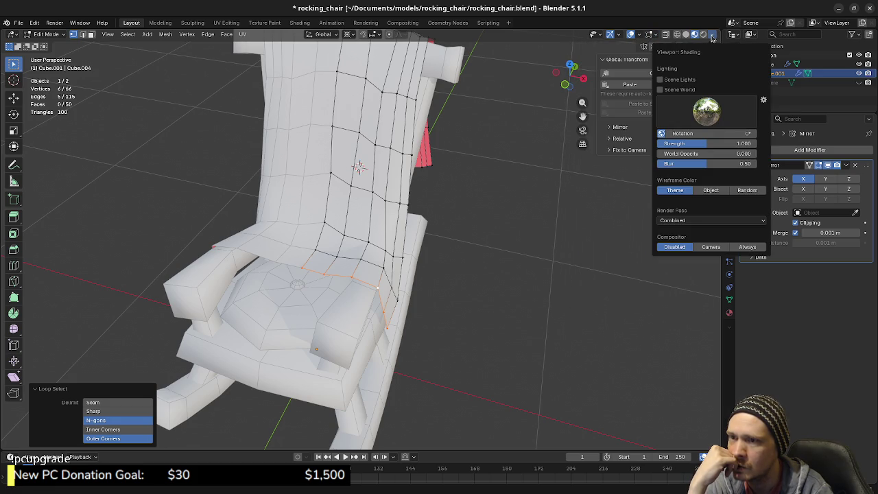
{"action": "mouse_move", "coordinate": [631, 35]}
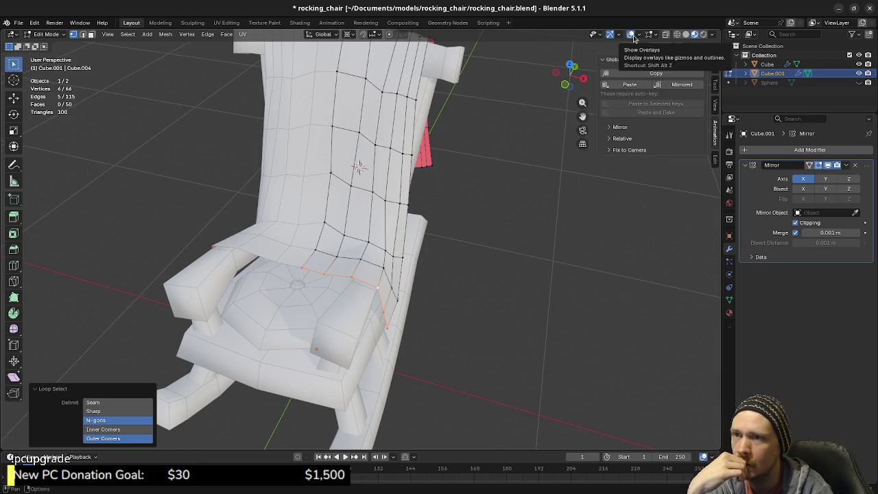
{"action": "left_click", "coordinate": [711, 35]}
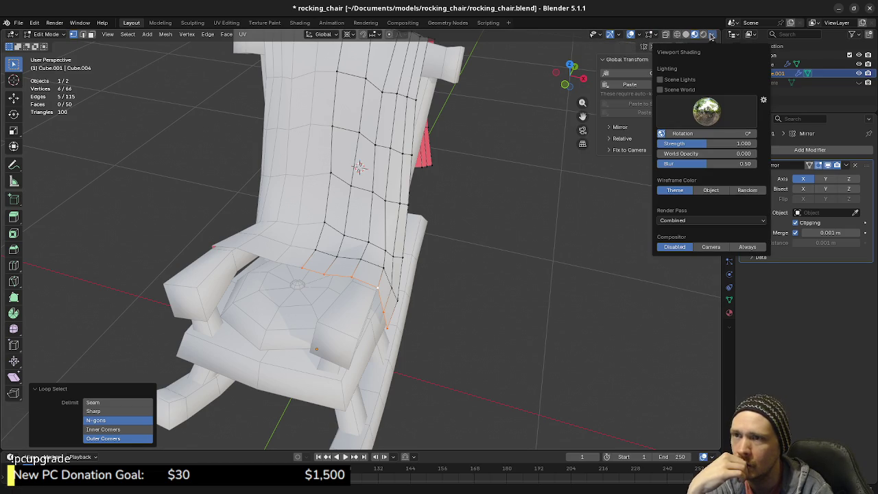
{"action": "left_click", "coordinate": [686, 34]}
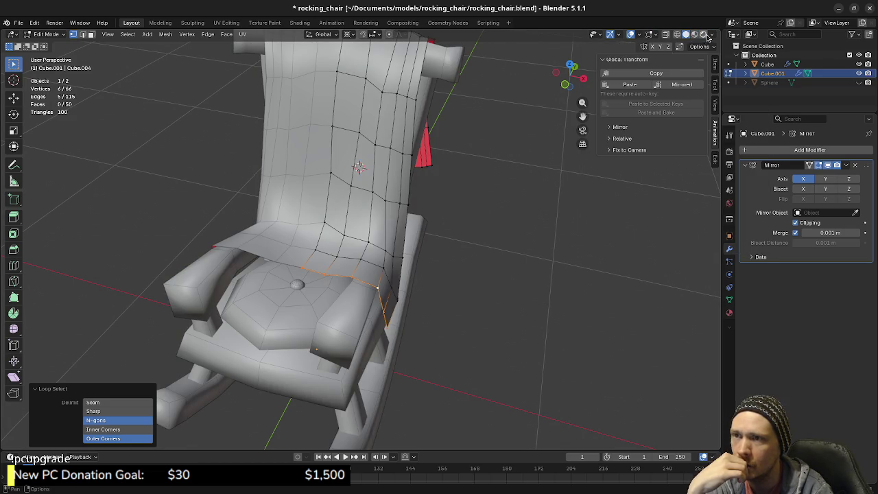
{"action": "left_click", "coordinate": [712, 35]}
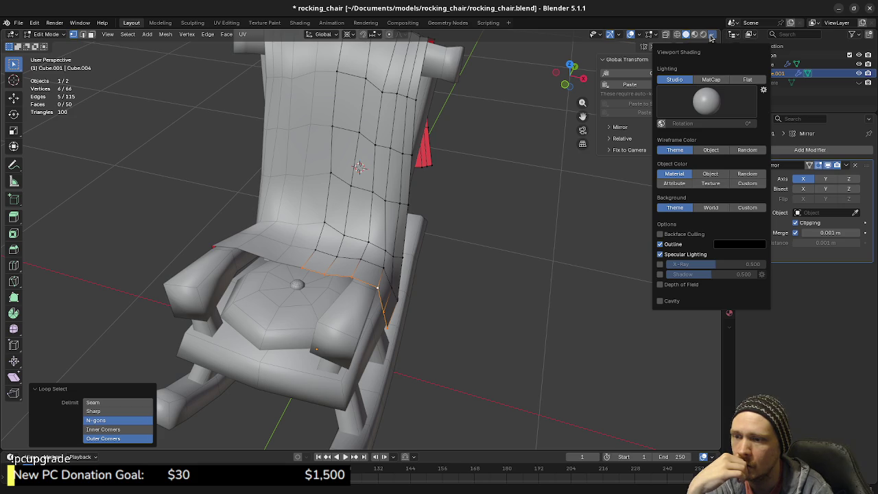
{"action": "left_click", "coordinate": [712, 36]}
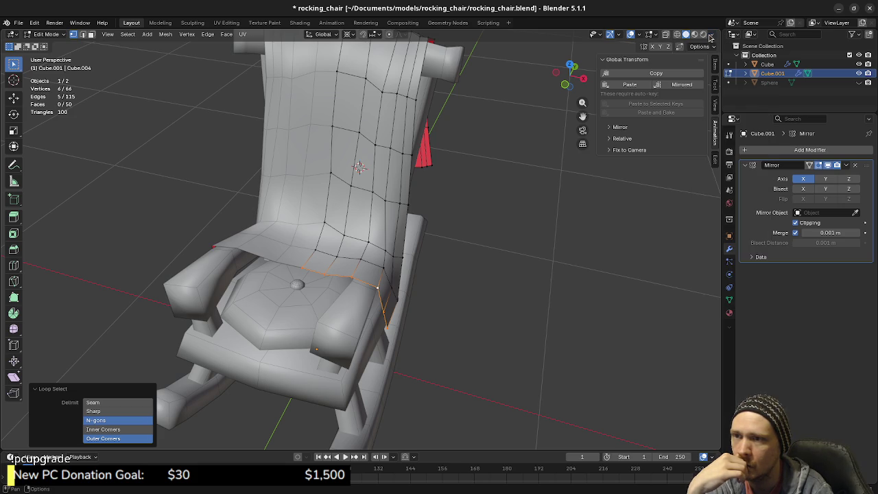
{"action": "left_click", "coordinate": [678, 35]}
{"action": "left_click", "coordinate": [712, 35]}
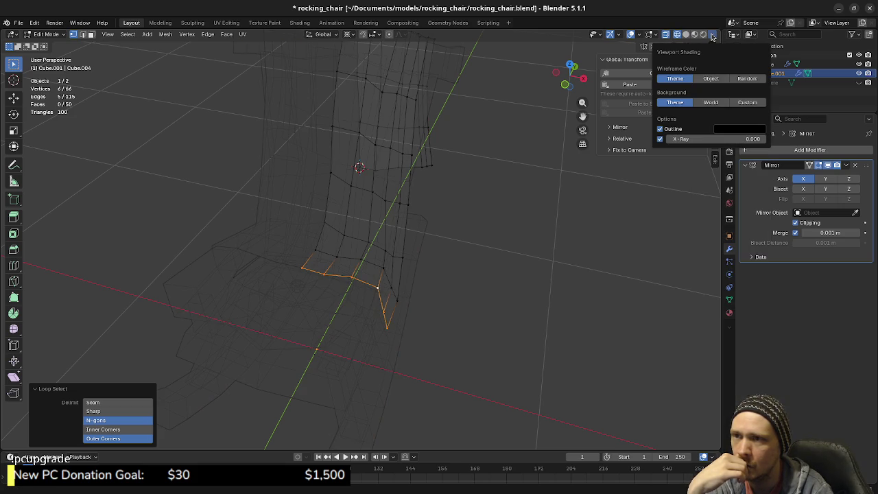
{"action": "left_click", "coordinate": [712, 36]}
{"action": "left_click", "coordinate": [703, 35]}
{"action": "left_click", "coordinate": [712, 36]}
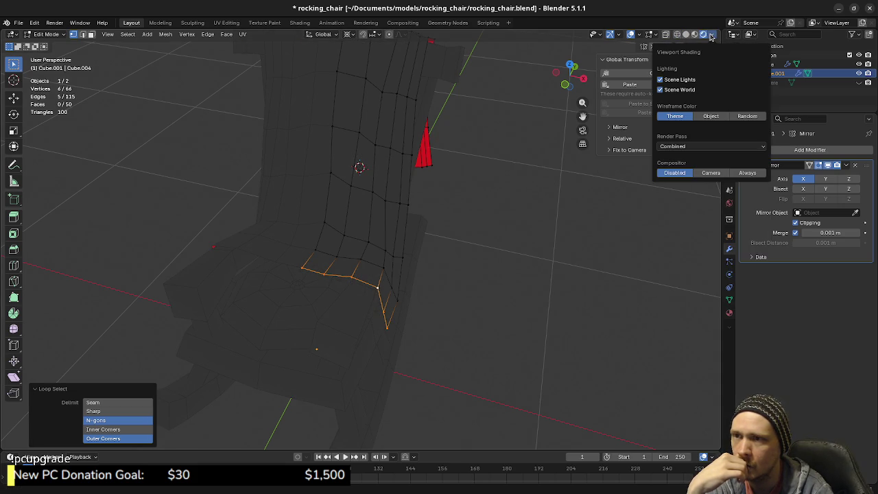
{"action": "left_click", "coordinate": [711, 35]}
{"action": "left_click", "coordinate": [694, 34]}
{"action": "left_click", "coordinate": [712, 36]}
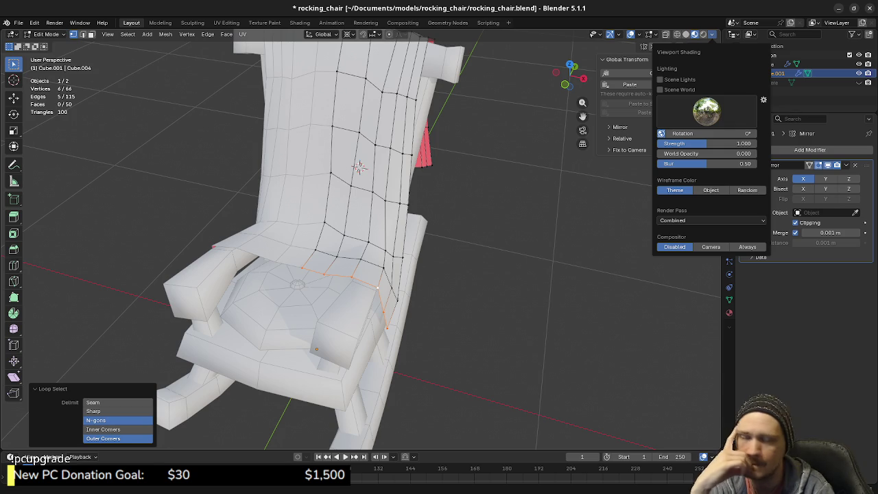
{"action": "left_click", "coordinate": [385, 303]}
{"action": "left_click", "coordinate": [385, 305]}
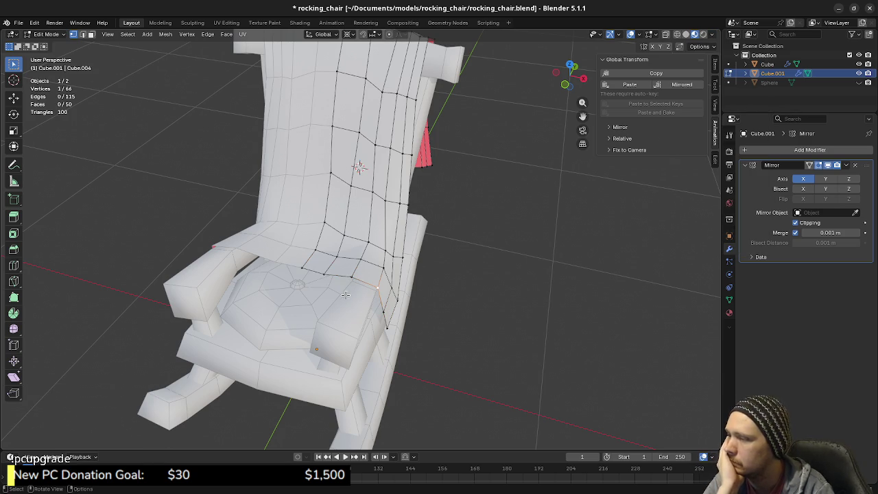
Select a lower blanket edge in edge mode and browse the N-panel Item, Tool and View tabs.
{"action": "key", "text": "2"}
{"action": "left_click", "coordinate": [338, 276]}
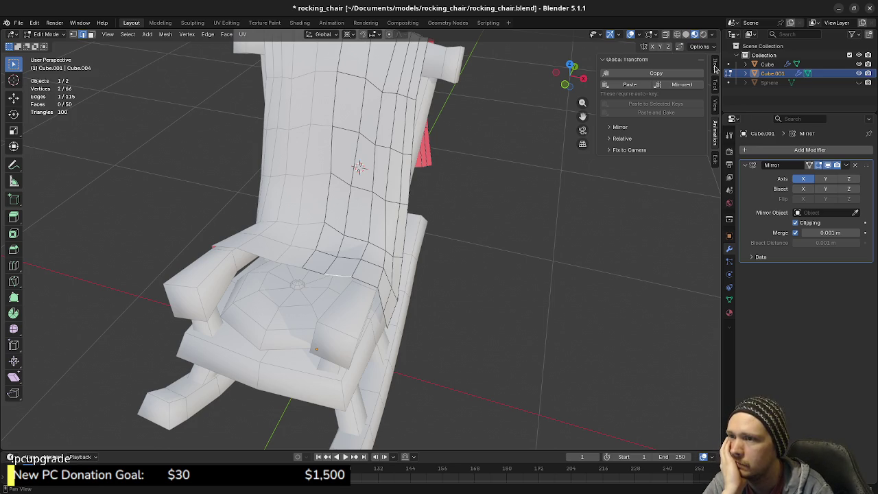
{"action": "left_click", "coordinate": [716, 65]}
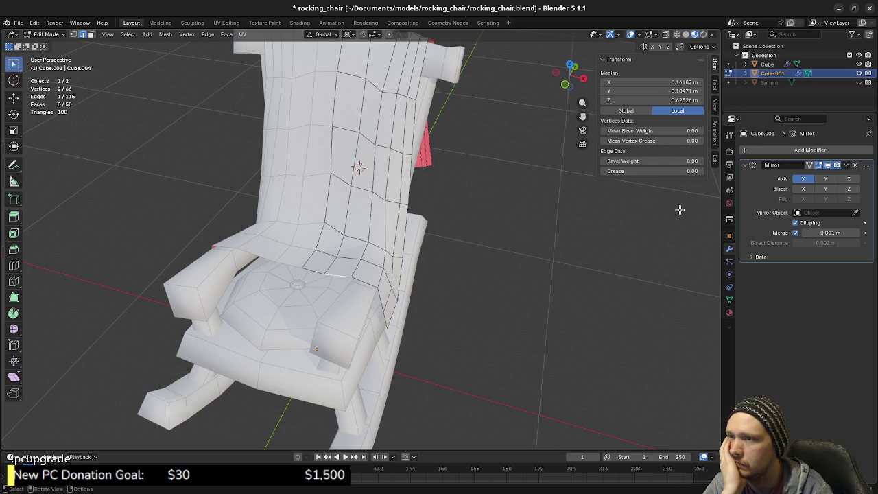
{"action": "left_click", "coordinate": [716, 85]}
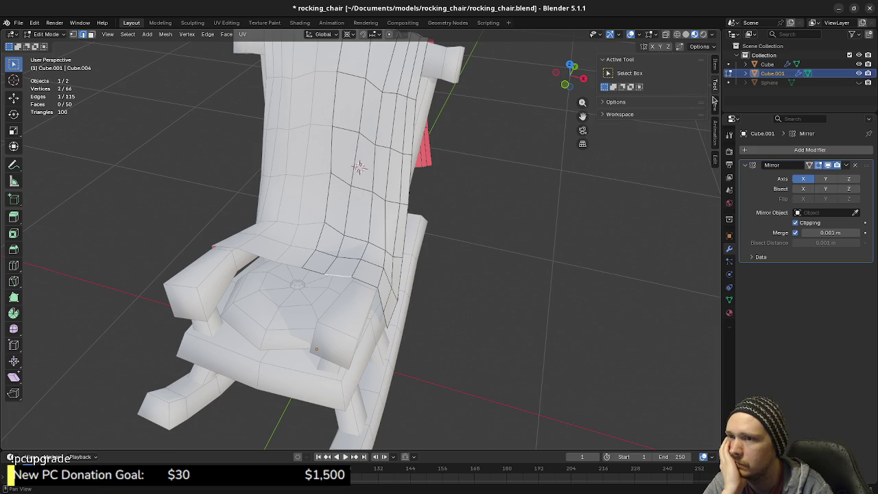
{"action": "left_click", "coordinate": [636, 104]}
{"action": "left_click", "coordinate": [634, 114]}
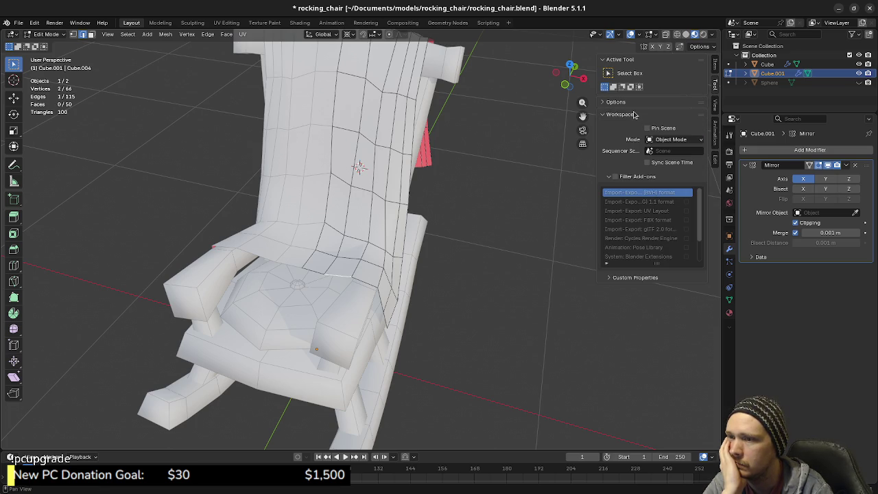
{"action": "left_click", "coordinate": [634, 114]}
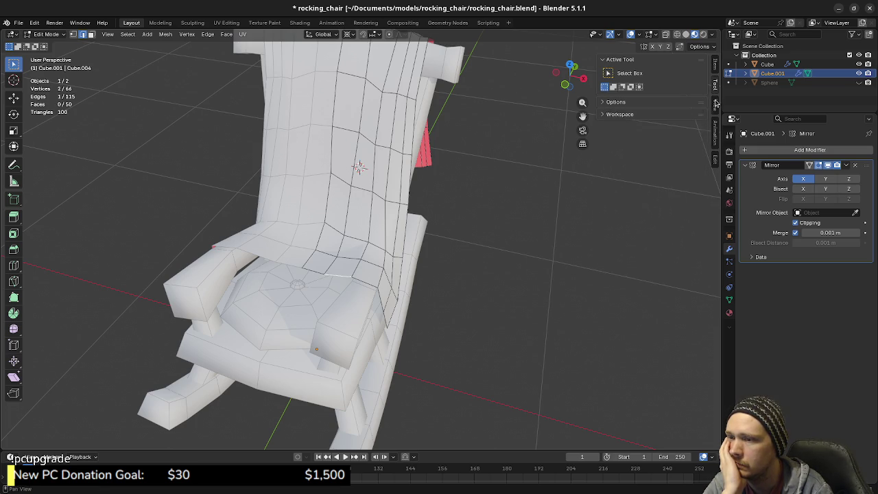
{"action": "left_click", "coordinate": [716, 103]}
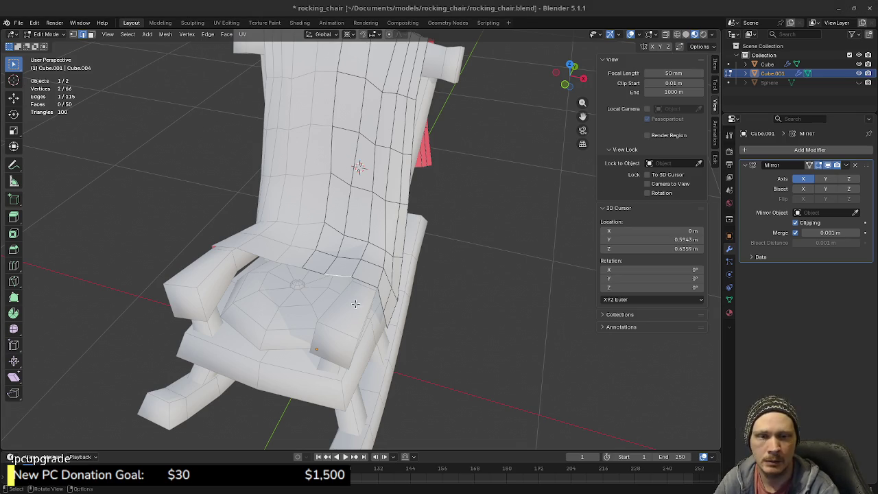
{"action": "mouse_move", "coordinate": [438, 331]}
{"action": "middle_mouse_down"}
{"action": "mouse_move", "coordinate": [405, 240]}
{"action": "mouse_move", "coordinate": [298, 249]}
{"action": "mouse_move", "coordinate": [386, 298]}
{"action": "mouse_move", "coordinate": [408, 241]}
{"action": "middle_mouse_up"}
Nudge two blanket edges sideways along X from a rear view.
{"action": "mouse_move", "coordinate": [457, 270]}
{"action": "middle_mouse_down"}
{"action": "mouse_move", "coordinate": [355, 228]}
{"action": "mouse_move", "coordinate": [398, 295]}
{"action": "mouse_move", "coordinate": [499, 270]}
{"action": "mouse_move", "coordinate": [445, 275]}
{"action": "mouse_move", "coordinate": [488, 258]}
{"action": "mouse_move", "coordinate": [327, 271]}
{"action": "middle_mouse_up"}
{"action": "scroll", "coordinate": [451, 288], "scroll_direction": "down", "scroll_amount": 3}
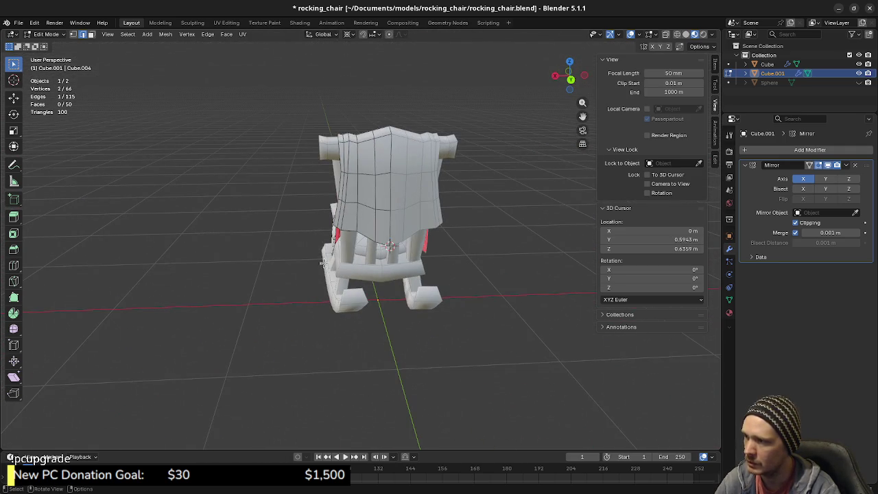
{"action": "scroll", "coordinate": [348, 191], "scroll_direction": "up", "scroll_amount": 3}
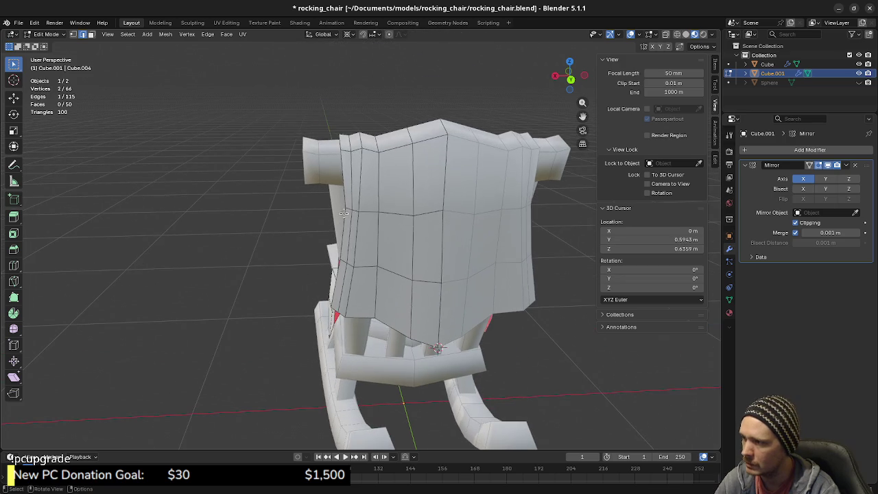
{"action": "key", "text": "g"}
{"action": "key", "text": "x"}
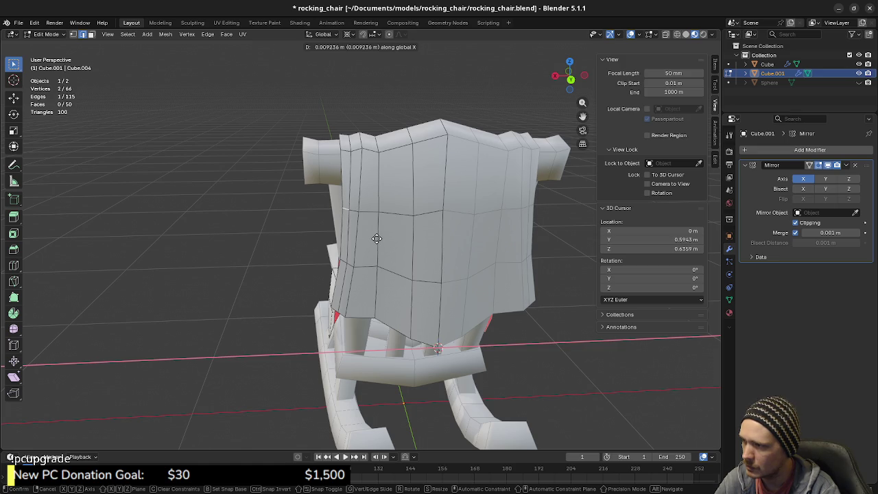
{"action": "left_click", "coordinate": [374, 240]}
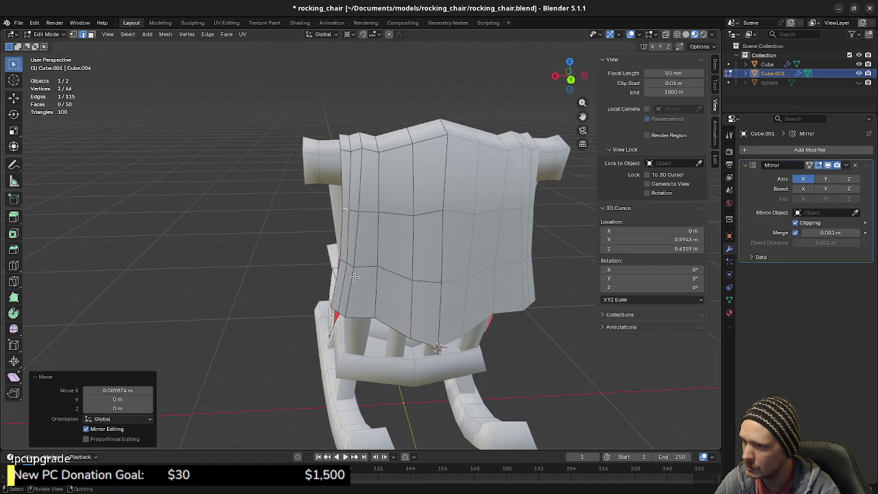
{"action": "middle_click_drag", "start_coordinate": [357, 278], "coordinate": [372, 271]}
{"action": "left_click", "coordinate": [350, 252]}
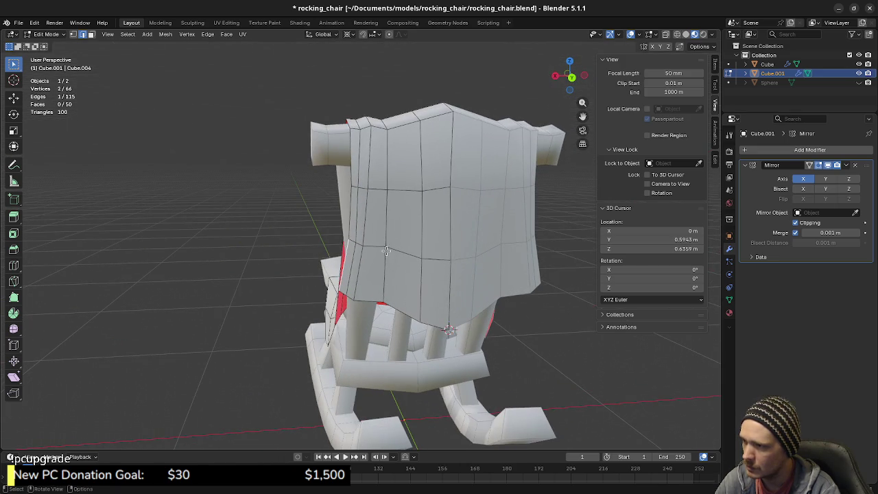
{"action": "middle_click_drag", "start_coordinate": [358, 270], "coordinate": [335, 252]}
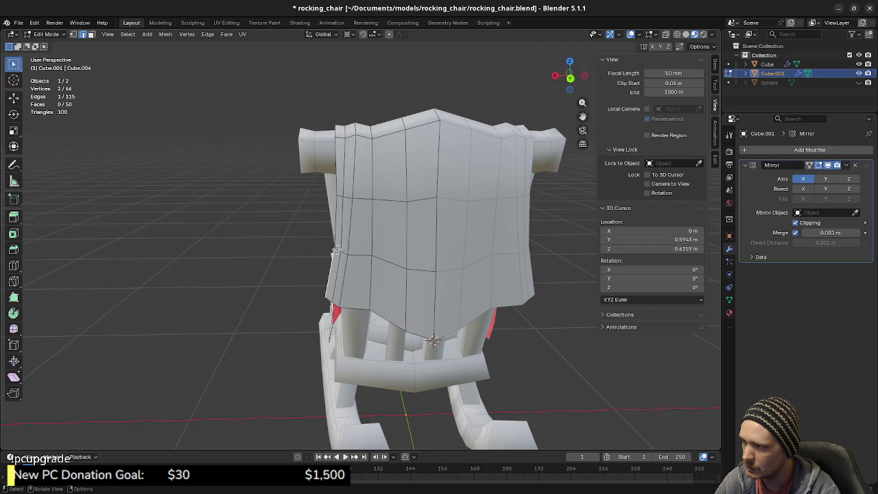
{"action": "key", "text": "g"}
{"action": "key", "text": "x"}
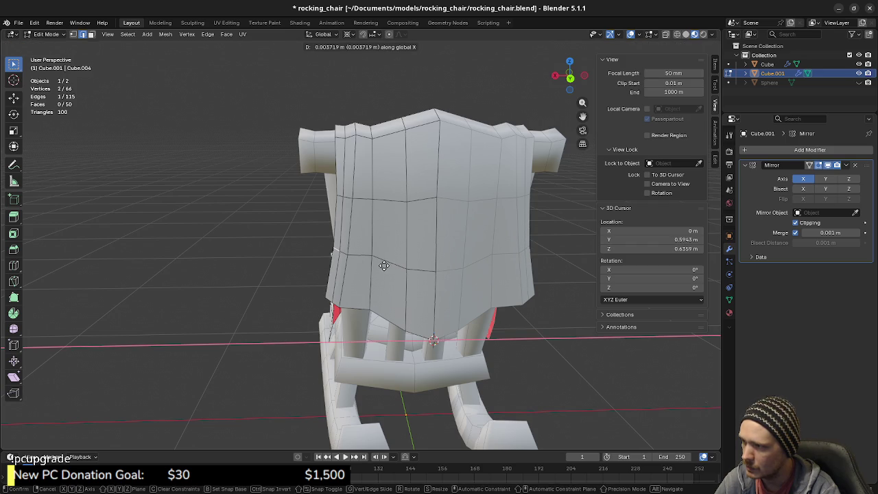
{"action": "left_click", "coordinate": [378, 267]}
Leave Edit Mode and toggle the viewport to wireframe and back to solid shading.
{"action": "key", "text": "a"}
{"action": "mouse_move", "coordinate": [319, 264]}
{"action": "middle_mouse_down"}
{"action": "mouse_move", "coordinate": [341, 277]}
{"action": "mouse_move", "coordinate": [312, 269]}
{"action": "mouse_move", "coordinate": [319, 271]}
{"action": "middle_mouse_up"}
{"action": "key", "text": "Tab"}
{"action": "key", "text": "shift+z"}
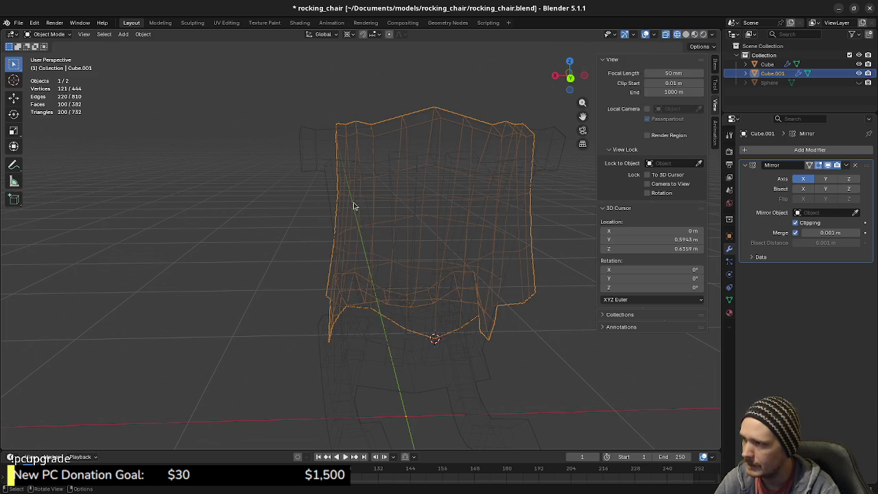
{"action": "key", "text": "z"}
{"action": "left_click", "coordinate": [371, 272]}
Re-enter Edit Mode and shift the selected blanket vertices along X.
{"action": "key", "text": "Tab"}
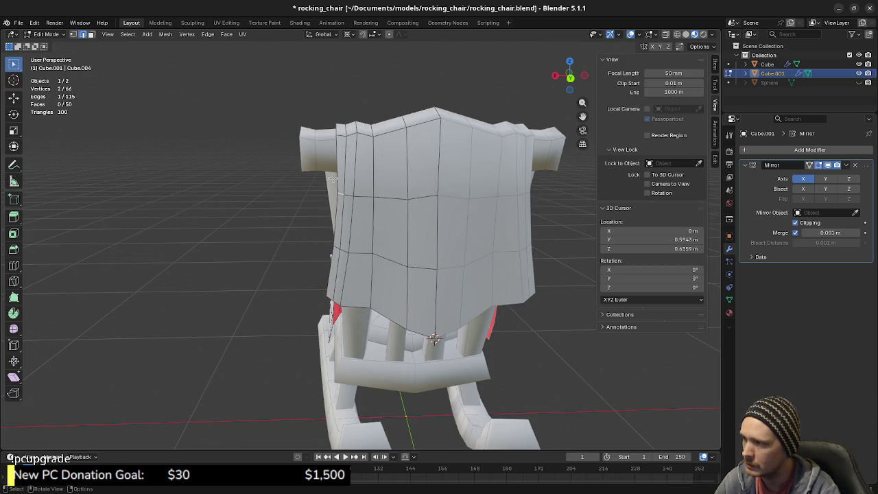
{"action": "key", "text": "g"}
{"action": "key", "text": "x"}
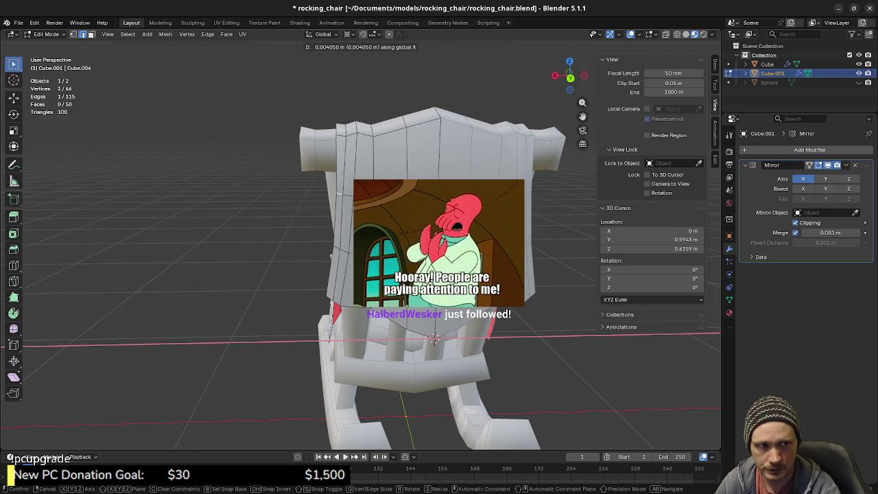
{"action": "left_click", "coordinate": [434, 340]}
From a rear view, nudge the vertices 0.002828 m along X and return to Object Mode.
{"action": "middle_click_drag", "start_coordinate": [435, 340], "coordinate": [463, 212]}
{"action": "key", "text": "KP_5"}
{"action": "key", "text": "ctrl+KP_1"}
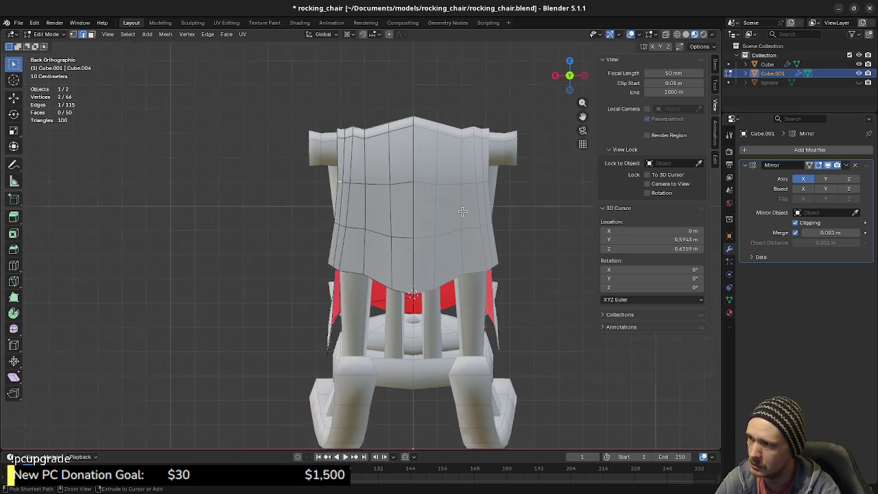
{"action": "key", "text": "g"}
{"action": "key", "text": "x"}
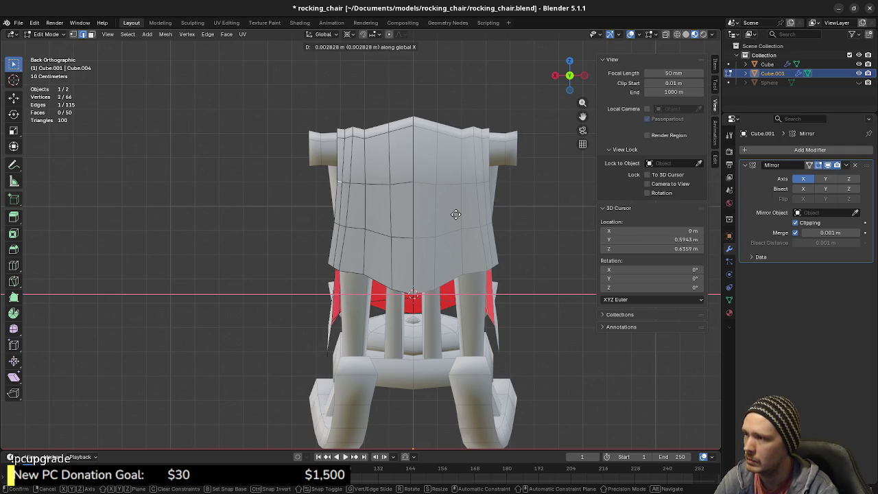
{"action": "left_click", "coordinate": [455, 214]}
{"action": "key", "text": "ctrl+Tab"}
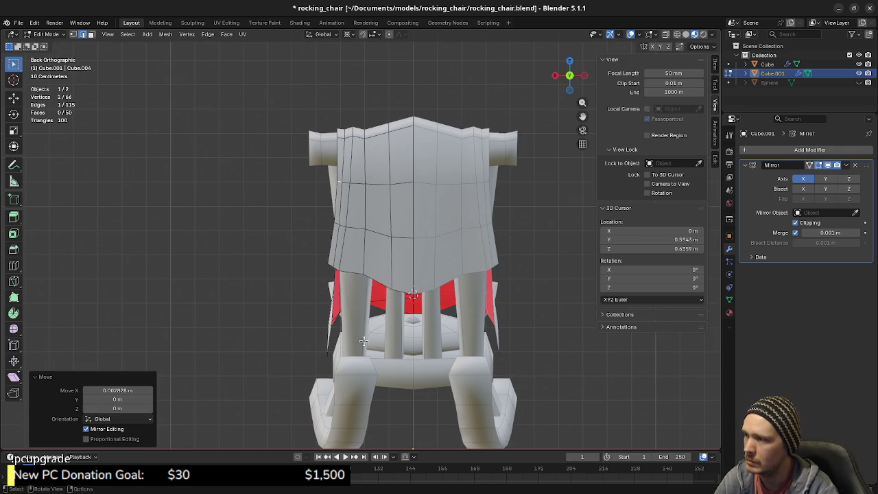
{"action": "left_click", "coordinate": [387, 288]}
{"action": "mouse_move", "coordinate": [328, 252]}
{"action": "middle_mouse_down"}
{"action": "mouse_move", "coordinate": [339, 265]}
{"action": "mouse_move", "coordinate": [370, 263]}
{"action": "mouse_move", "coordinate": [375, 275]}
{"action": "middle_mouse_up"}
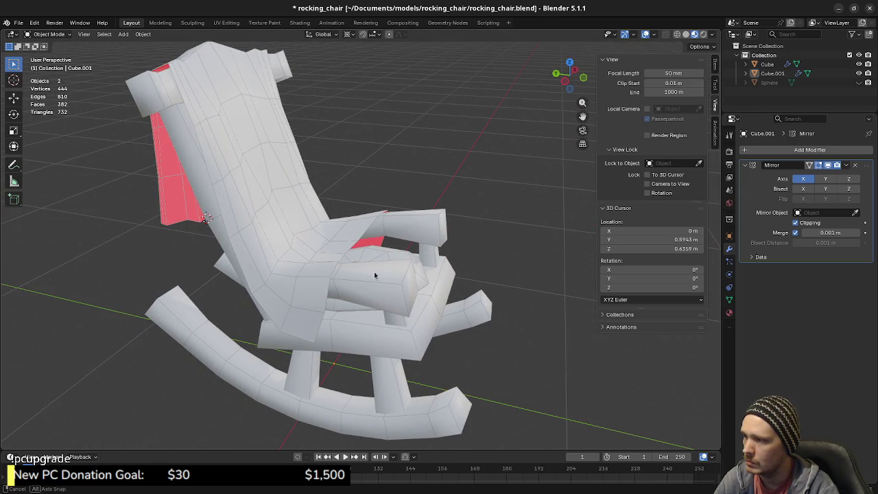
{"action": "middle_click_drag", "start_coordinate": [375, 275], "coordinate": [436, 277]}
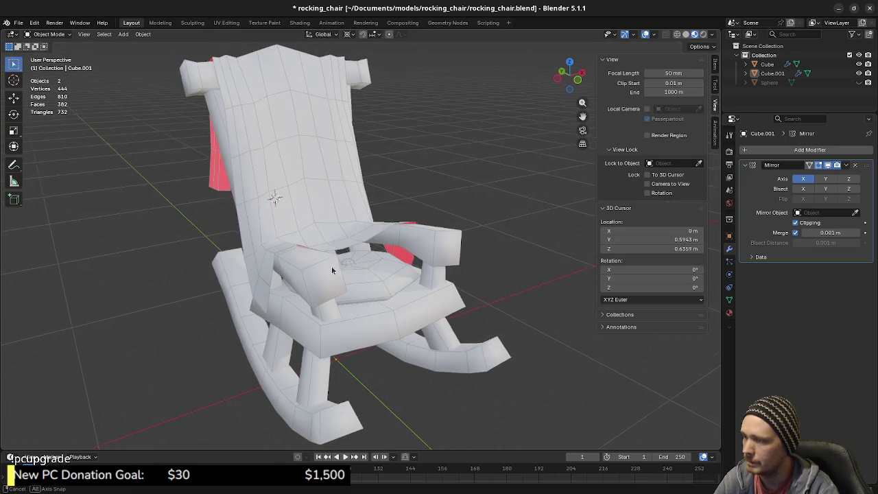
{"action": "mouse_move", "coordinate": [414, 305]}
{"action": "middle_mouse_down"}
{"action": "mouse_move", "coordinate": [388, 316]}
{"action": "mouse_move", "coordinate": [378, 302]}
{"action": "middle_mouse_up"}
{"action": "scroll", "coordinate": [394, 315], "scroll_direction": "up", "scroll_amount": 3}
{"action": "left_click", "coordinate": [354, 303]}
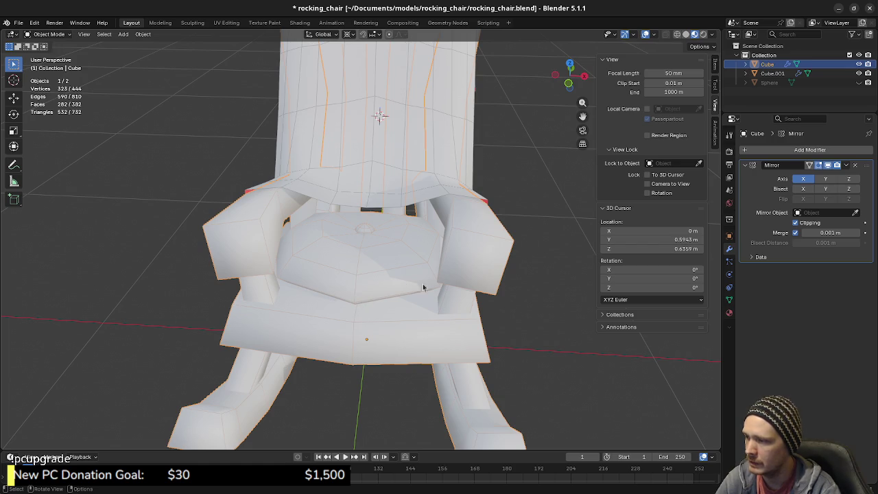
{"action": "mouse_move", "coordinate": [405, 310]}
{"action": "middle_mouse_down"}
{"action": "mouse_move", "coordinate": [328, 276]}
{"action": "mouse_move", "coordinate": [371, 289]}
{"action": "mouse_move", "coordinate": [332, 287]}
{"action": "mouse_move", "coordinate": [384, 296]}
{"action": "mouse_move", "coordinate": [396, 340]}
{"action": "mouse_move", "coordinate": [371, 317]}
{"action": "mouse_move", "coordinate": [386, 334]}
{"action": "mouse_move", "coordinate": [377, 304]}
{"action": "mouse_move", "coordinate": [387, 298]}
{"action": "mouse_move", "coordinate": [341, 296]}
{"action": "mouse_move", "coordinate": [405, 306]}
{"action": "mouse_move", "coordinate": [386, 303]}
{"action": "mouse_move", "coordinate": [382, 288]}
{"action": "middle_mouse_up"}
Switch to see-through wireframe and snap the 3D cursor to a selected cushion vertex.
{"action": "key", "text": "shift+z"}
{"action": "key", "text": "Tab"}
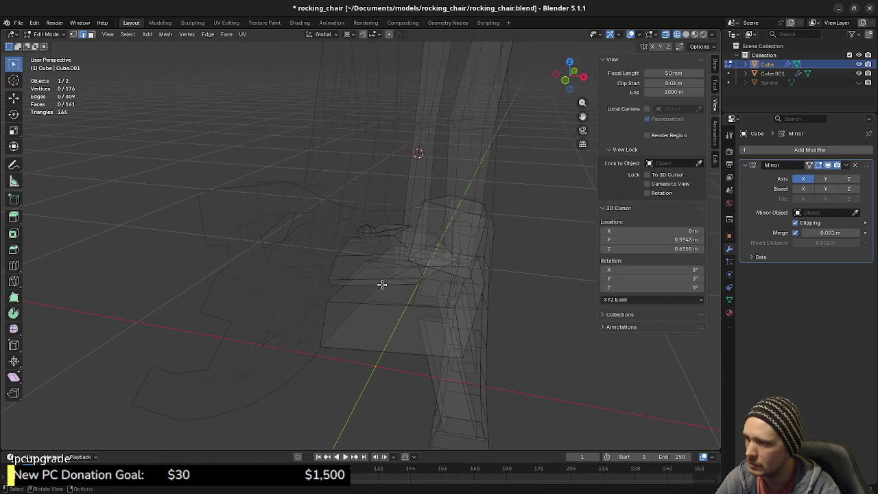
{"action": "key", "text": "a"}
{"action": "key", "text": "alt+a"}
{"action": "mouse_move", "coordinate": [380, 289]}
{"action": "middle_mouse_down"}
{"action": "mouse_move", "coordinate": [398, 286]}
{"action": "mouse_move", "coordinate": [385, 273]}
{"action": "mouse_move", "coordinate": [386, 298]}
{"action": "mouse_move", "coordinate": [410, 316]}
{"action": "middle_mouse_up"}
{"action": "key", "text": "shift+s"}
{"action": "left_click", "coordinate": [385, 308]}
Select the whole seat cushion and scale it down to 0.9 in solid shading.
{"action": "key", "text": "a"}
{"action": "key", "text": "alt+a"}
{"action": "key", "text": "l"}
{"action": "key", "text": "z"}
{"action": "left_click", "coordinate": [511, 298]}
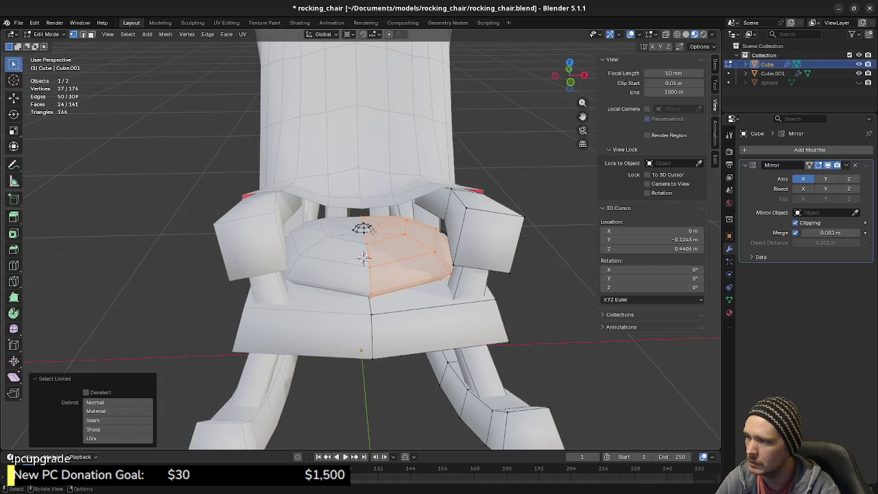
{"action": "key", "text": "s"}
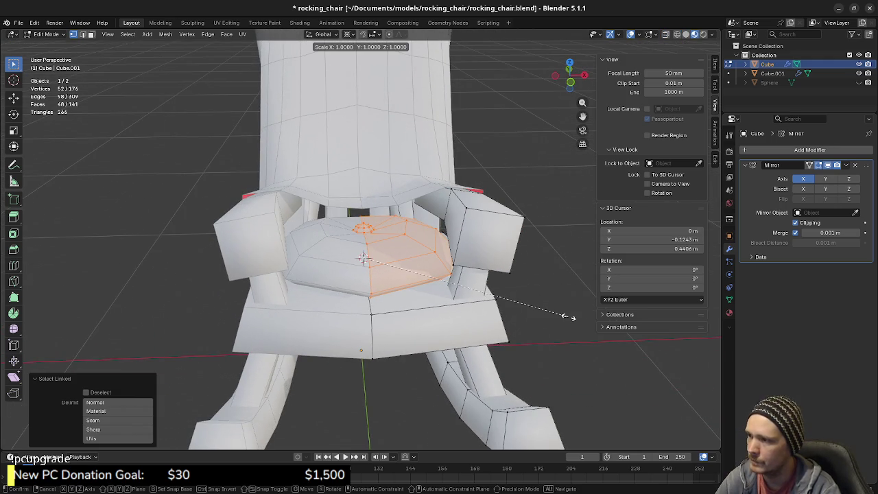
{"action": "left_click", "coordinate": [546, 309]}
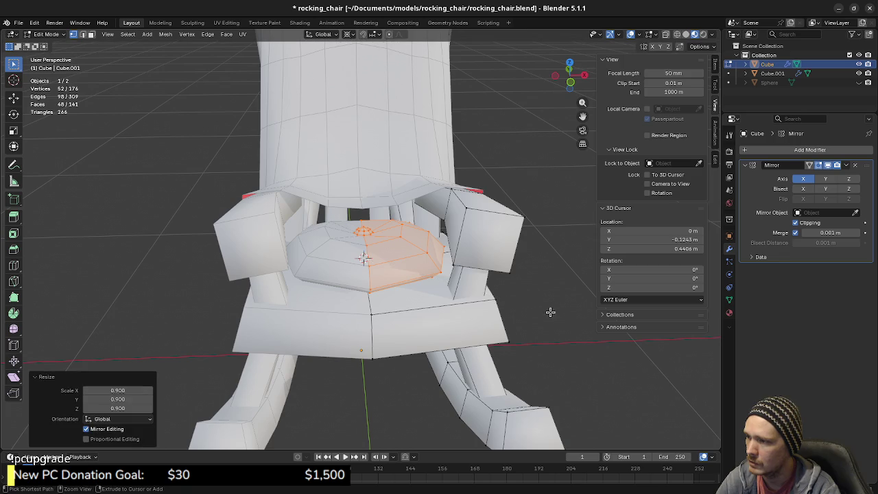
{"action": "key", "text": "alt+a"}
{"action": "mouse_move", "coordinate": [480, 317]}
{"action": "middle_mouse_down"}
{"action": "mouse_move", "coordinate": [373, 308]}
{"action": "mouse_move", "coordinate": [455, 340]}
{"action": "mouse_move", "coordinate": [428, 324]}
{"action": "middle_mouse_up"}
{"action": "key", "text": "Tab"}
Edit the chair and blanket meshes together, growing and shrinking the cushion face selection.
{"action": "key", "text": "a"}
{"action": "key", "text": "Tab"}
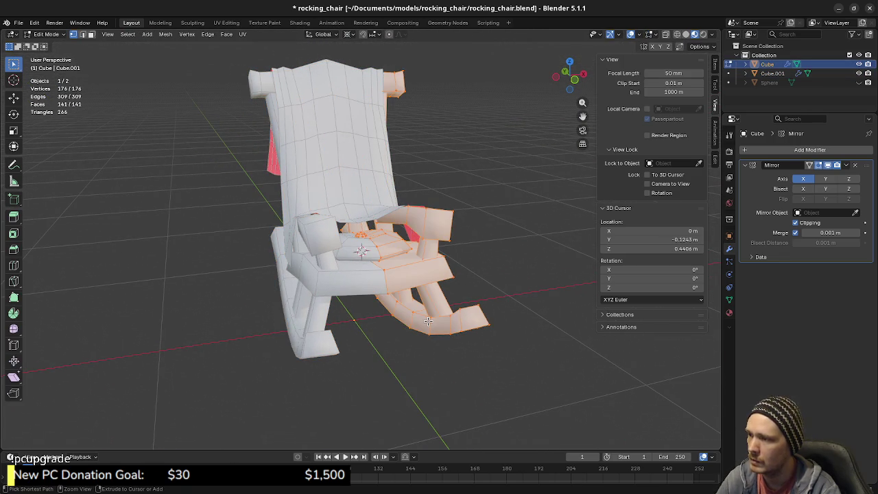
{"action": "middle_click_drag", "start_coordinate": [428, 321], "coordinate": [433, 355]}
{"action": "key", "text": "ctrl+KP_Add"}
{"action": "key", "text": "ctrl+KP_Subtract"}
{"action": "key", "text": "ctrl+KP_Add"}
{"action": "key", "text": "ctrl+KP_Subtract"}
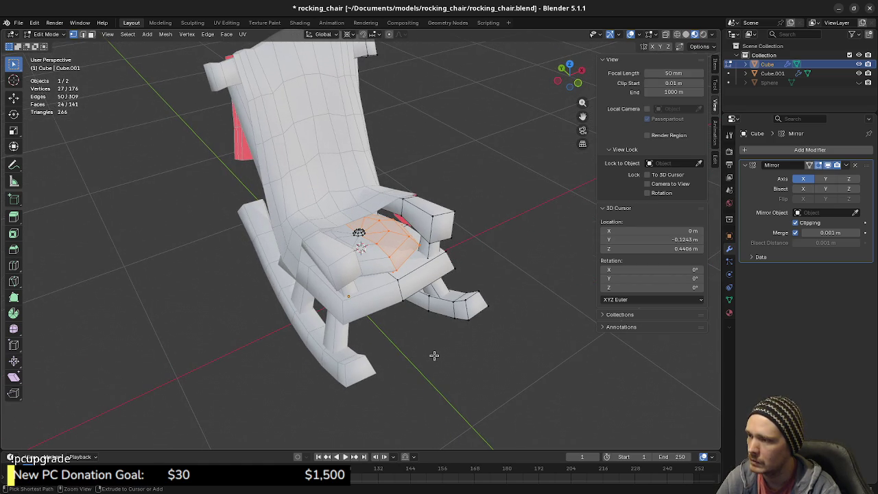
{"action": "key", "text": "ctrl+KP_Add"}
{"action": "key", "text": "ctrl+KP_Add"}
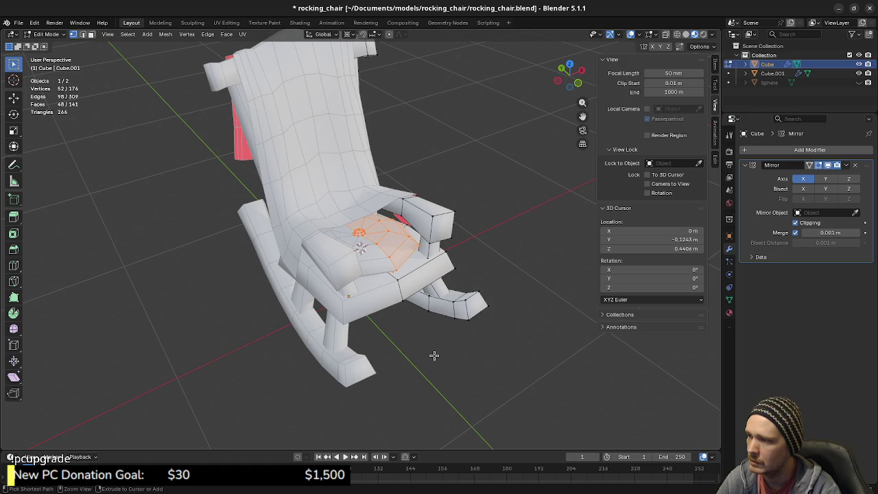
{"action": "key", "text": "ctrl+KP_Subtract"}
{"action": "key", "text": "ctrl+KP_Add"}
{"action": "mouse_move", "coordinate": [434, 355]}
{"action": "middle_mouse_down"}
{"action": "mouse_move", "coordinate": [443, 351]}
{"action": "mouse_move", "coordinate": [395, 324]}
{"action": "mouse_move", "coordinate": [420, 275]}
{"action": "mouse_move", "coordinate": [433, 217]}
{"action": "middle_mouse_up"}
{"action": "key", "text": "Tab"}
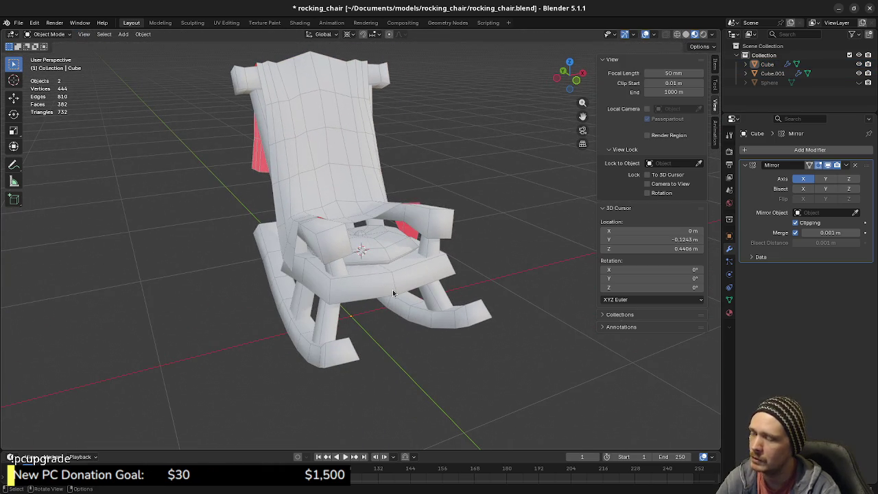
Zoom and orbit around the smaller cushion, then edit the Cube chair body mesh.
{"action": "scroll", "coordinate": [397, 292], "scroll_direction": "up", "scroll_amount": 1}
{"action": "scroll", "coordinate": [399, 297], "scroll_direction": "up", "scroll_amount": 1}
{"action": "scroll", "coordinate": [395, 305], "scroll_direction": "up", "scroll_amount": 1}
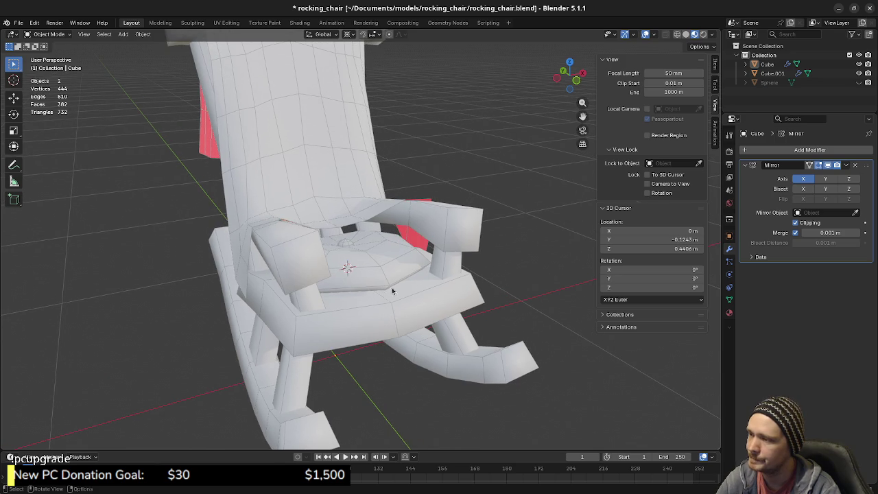
{"action": "mouse_move", "coordinate": [391, 290]}
{"action": "middle_mouse_down"}
{"action": "mouse_move", "coordinate": [359, 311]}
{"action": "mouse_move", "coordinate": [298, 288]}
{"action": "middle_mouse_up"}
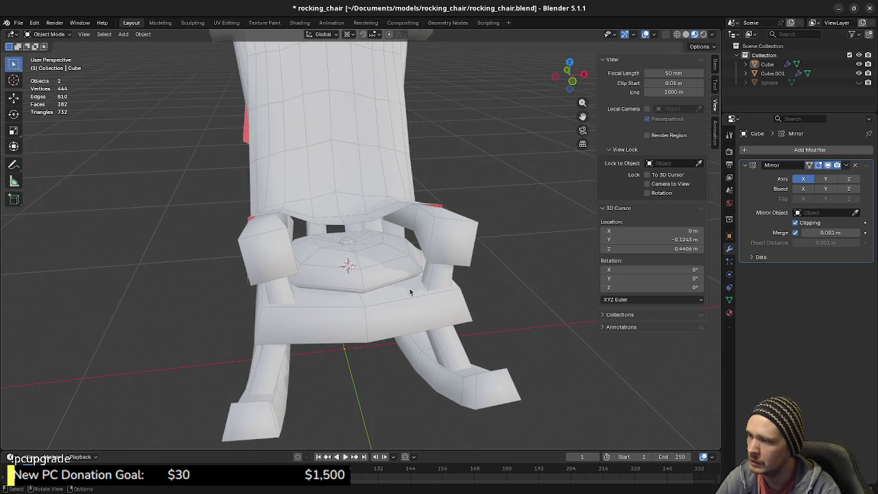
{"action": "middle_click_drag", "start_coordinate": [288, 307], "coordinate": [321, 310]}
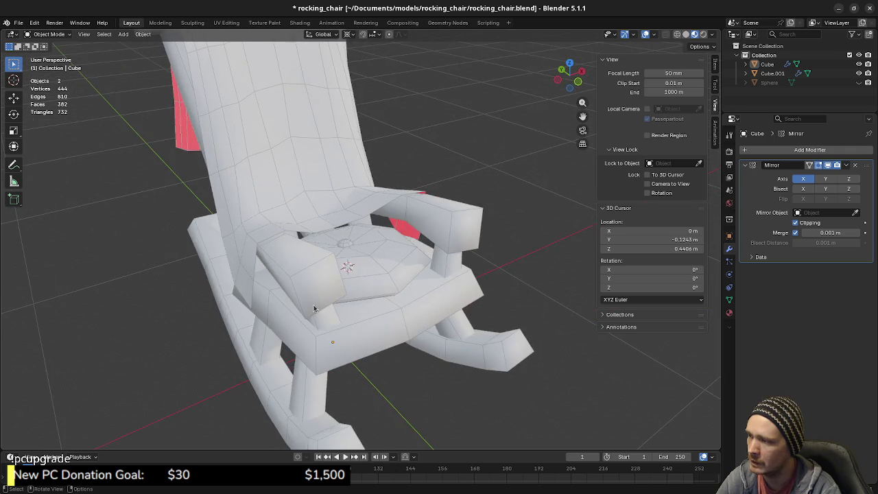
{"action": "mouse_move", "coordinate": [399, 308]}
{"action": "middle_mouse_down"}
{"action": "mouse_move", "coordinate": [328, 298]}
{"action": "mouse_move", "coordinate": [438, 324]}
{"action": "mouse_move", "coordinate": [379, 287]}
{"action": "middle_mouse_up"}
{"action": "left_click", "coordinate": [385, 271]}
{"action": "key", "text": "Tab"}
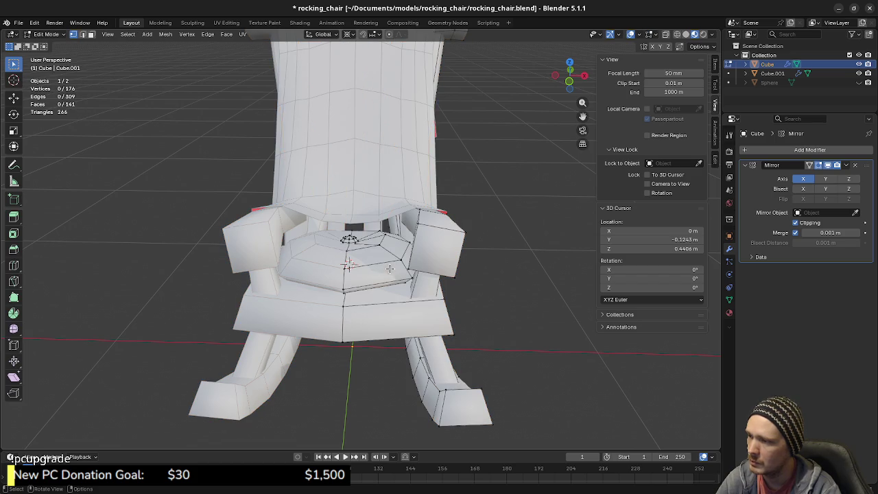
Select the linked seat cushion and adjust it along the X axis.
{"action": "key", "text": "l"}
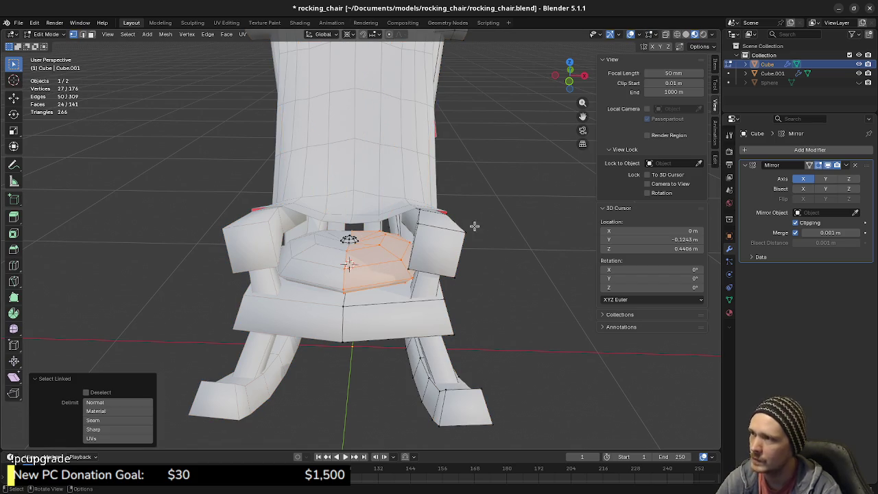
{"action": "key", "text": "g"}
{"action": "key", "text": "x"}
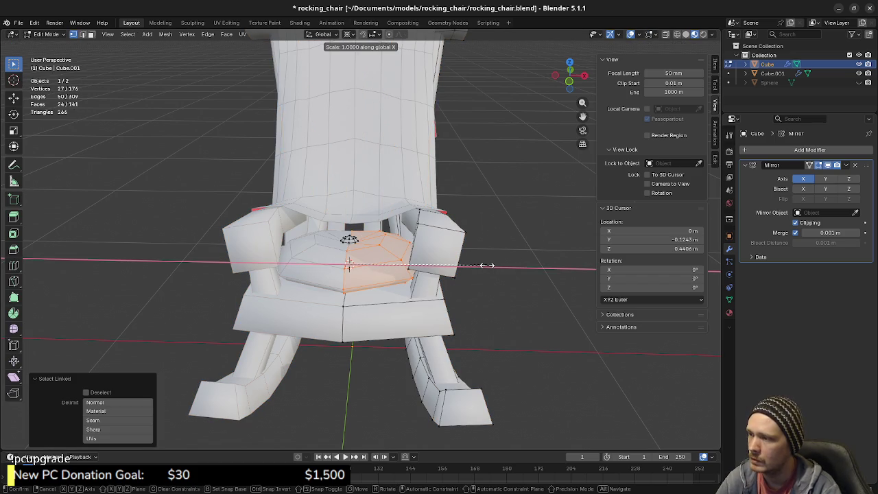
{"action": "left_click", "coordinate": [479, 261]}
{"action": "key", "text": "alt+a"}
Orbit to check the chair from several angles and save rocking_chair.blend.
{"action": "mouse_move", "coordinate": [479, 261]}
{"action": "middle_mouse_down"}
{"action": "mouse_move", "coordinate": [466, 286]}
{"action": "mouse_move", "coordinate": [496, 290]}
{"action": "mouse_move", "coordinate": [350, 249]}
{"action": "mouse_move", "coordinate": [323, 251]}
{"action": "mouse_move", "coordinate": [463, 280]}
{"action": "mouse_move", "coordinate": [351, 297]}
{"action": "middle_mouse_up"}
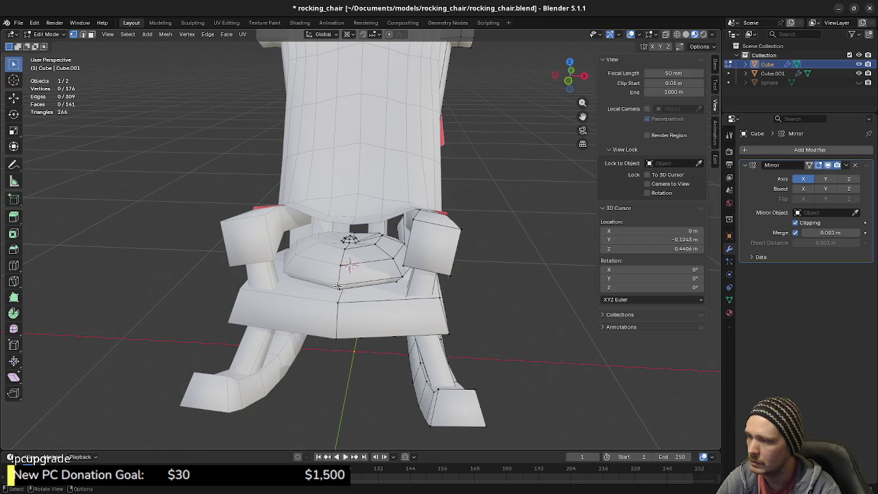
{"action": "middle_click_drag", "start_coordinate": [402, 275], "coordinate": [411, 246]}
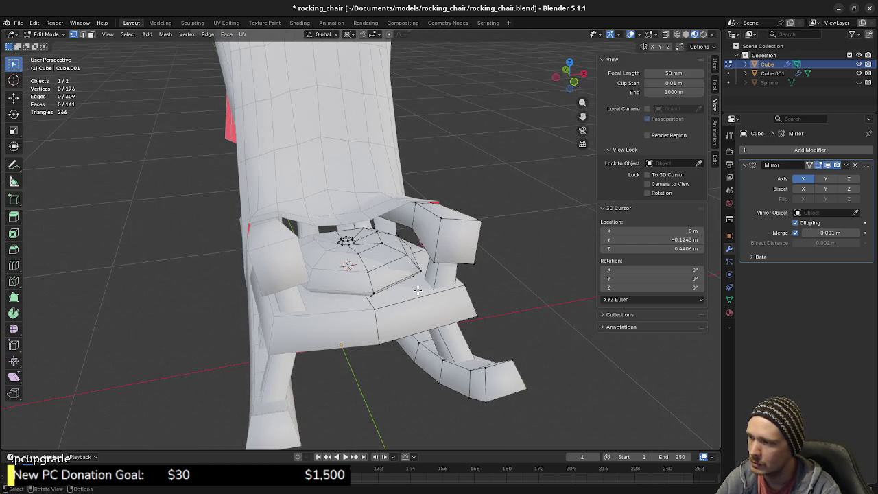
{"action": "mouse_move", "coordinate": [418, 290]}
{"action": "middle_mouse_down"}
{"action": "mouse_move", "coordinate": [424, 300]}
{"action": "mouse_move", "coordinate": [246, 260]}
{"action": "mouse_move", "coordinate": [188, 265]}
{"action": "mouse_move", "coordinate": [401, 315]}
{"action": "mouse_move", "coordinate": [314, 315]}
{"action": "mouse_move", "coordinate": [390, 299]}
{"action": "mouse_move", "coordinate": [388, 286]}
{"action": "mouse_move", "coordinate": [377, 315]}
{"action": "mouse_move", "coordinate": [429, 308]}
{"action": "middle_mouse_up"}
{"action": "key", "text": "ctrl+s"}
Return to Object Mode, select the chair frame Cube.001 and hide the blanket mesh Cube.
{"action": "key", "text": "Tab"}
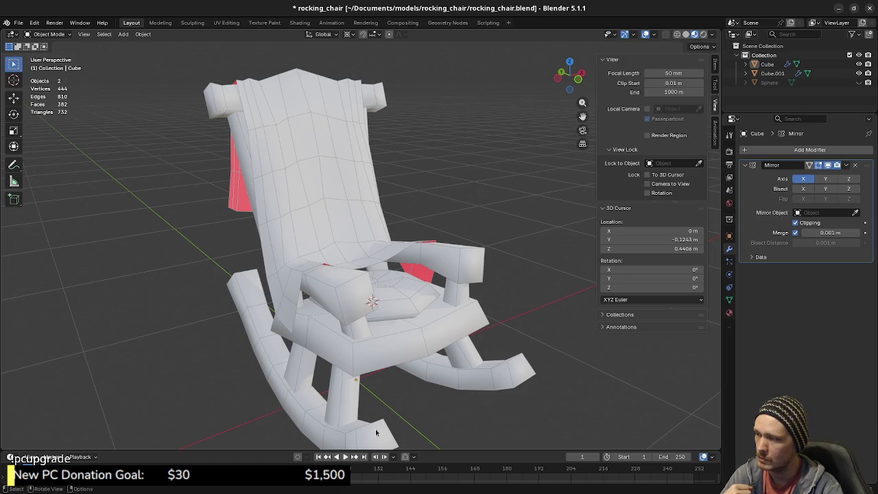
{"action": "left_click", "coordinate": [375, 306]}
{"action": "key", "text": "h"}
{"action": "middle_click_drag", "start_coordinate": [372, 302], "coordinate": [390, 333]}
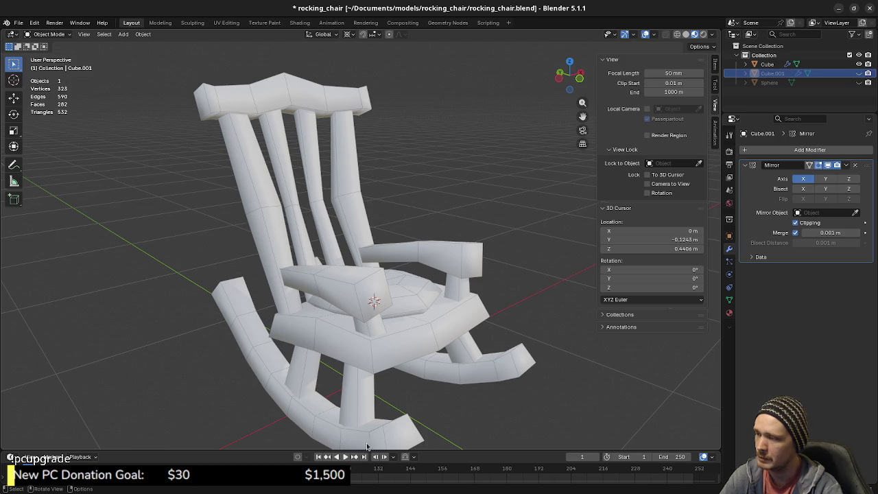
{"action": "key", "text": "ctrl+1"}
{"action": "key", "text": "ctrl+z"}
{"action": "key", "text": "ctrl+1"}
{"action": "key", "text": "ctrl+z"}
{"action": "key", "text": "ctrl+1"}
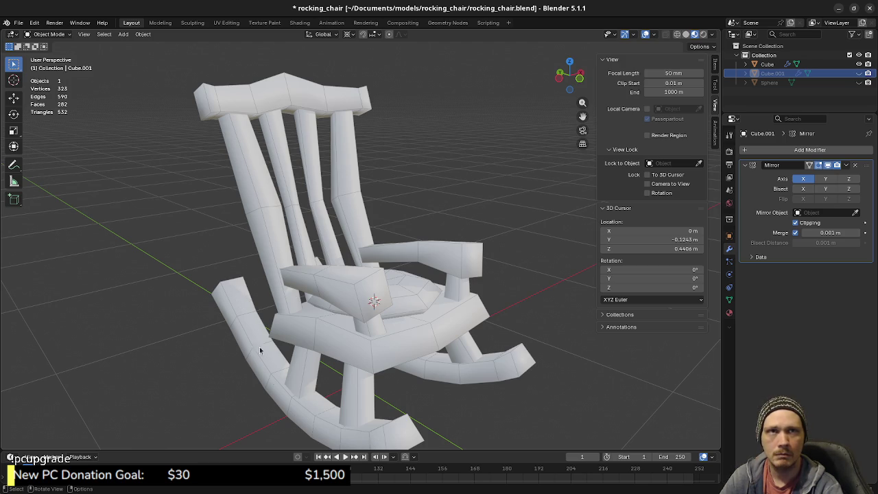
{"action": "key", "text": "ctrl+z"}
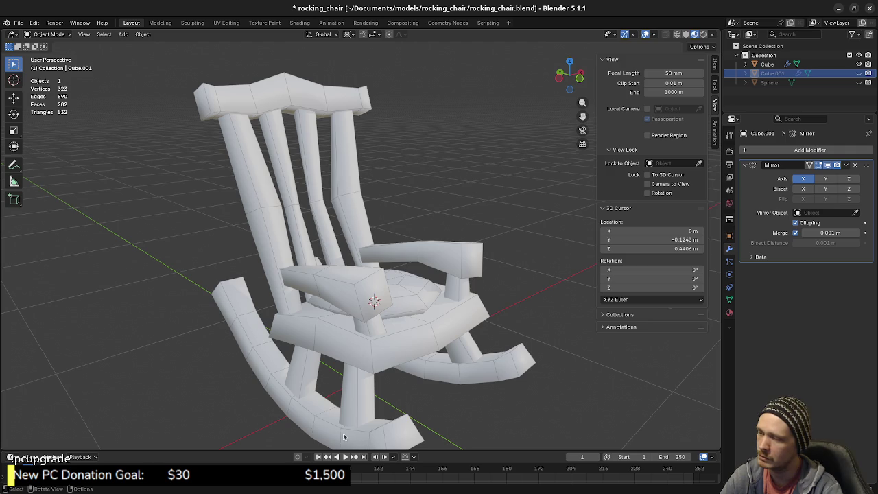
{"action": "key", "text": "ctrl+1"}
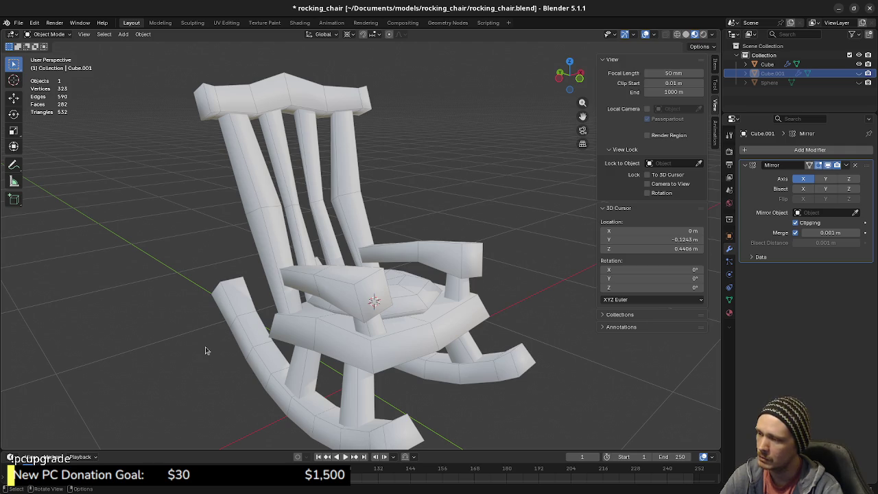
{"action": "key", "text": "ctrl+z"}
{"action": "key", "text": "ctrl+1"}
{"action": "key", "text": "ctrl+z"}
{"action": "key", "text": "ctrl+1"}
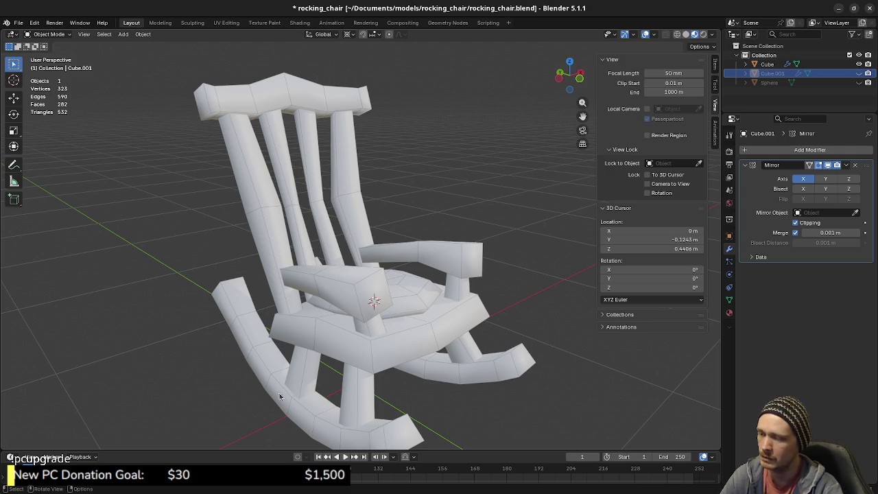
{"action": "key", "text": "ctrl+z"}
{"action": "key", "text": "ctrl+1"}
{"action": "key", "text": "ctrl+z"}
{"action": "key", "text": "ctrl+1"}
{"action": "key", "text": "ctrl+z"}
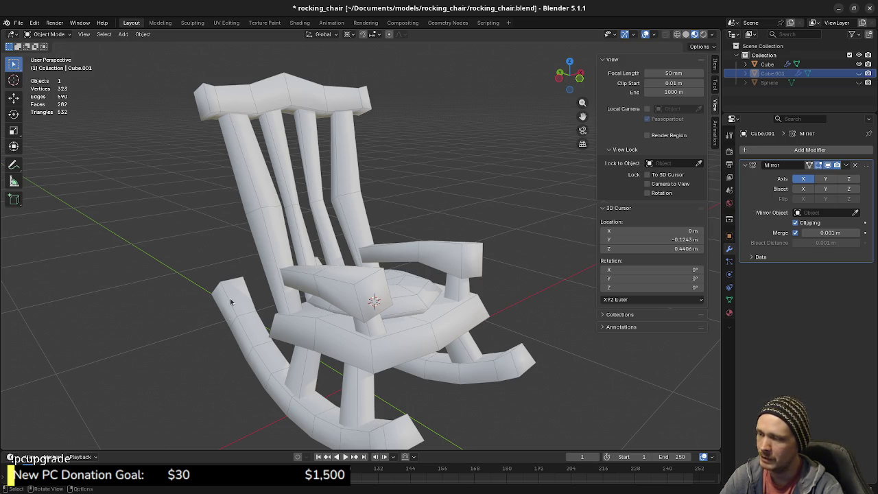
{"action": "key", "text": "ctrl+1"}
{"action": "key", "text": "ctrl+z"}
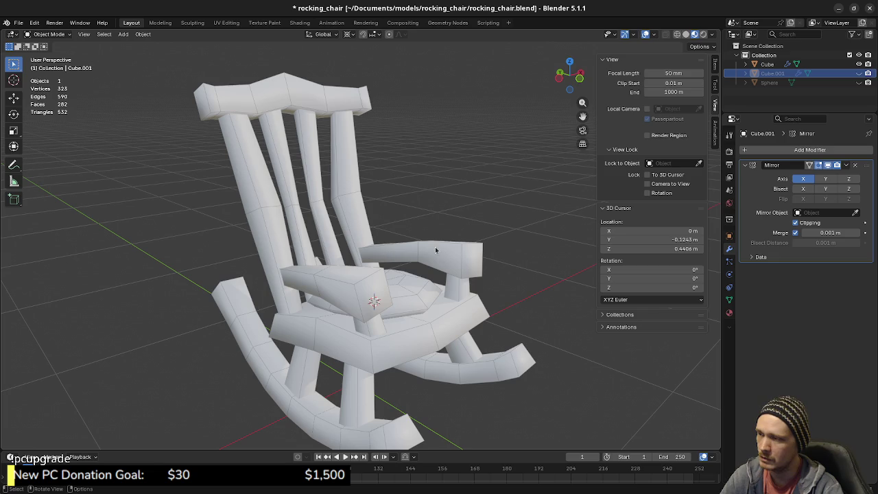
{"action": "key", "text": "ctrl+1"}
{"action": "key", "text": "ctrl+z"}
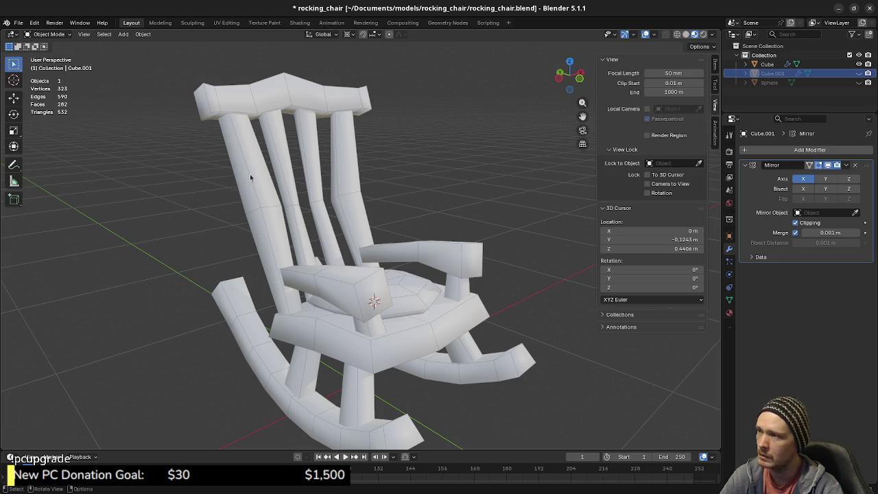
{"action": "key", "text": "ctrl+1"}
{"action": "key", "text": "ctrl+z"}
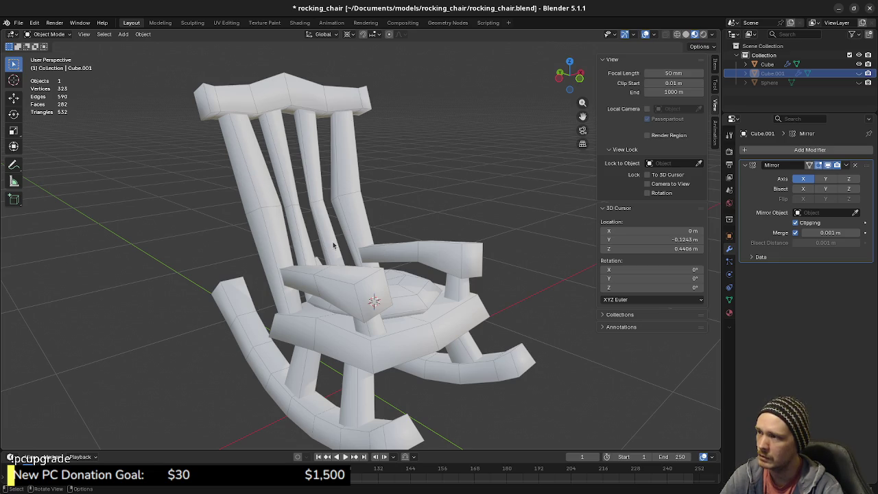
{"action": "key", "text": "ctrl+1"}
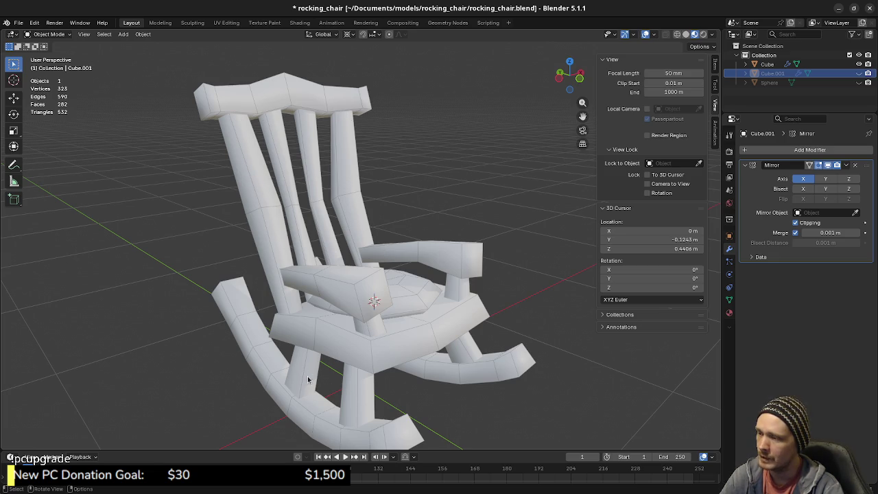
{"action": "key", "text": "ctrl+z"}
{"action": "key", "text": "ctrl+1"}
{"action": "key", "text": "ctrl+z"}
{"action": "key", "text": "ctrl+1"}
{"action": "key", "text": "ctrl+z"}
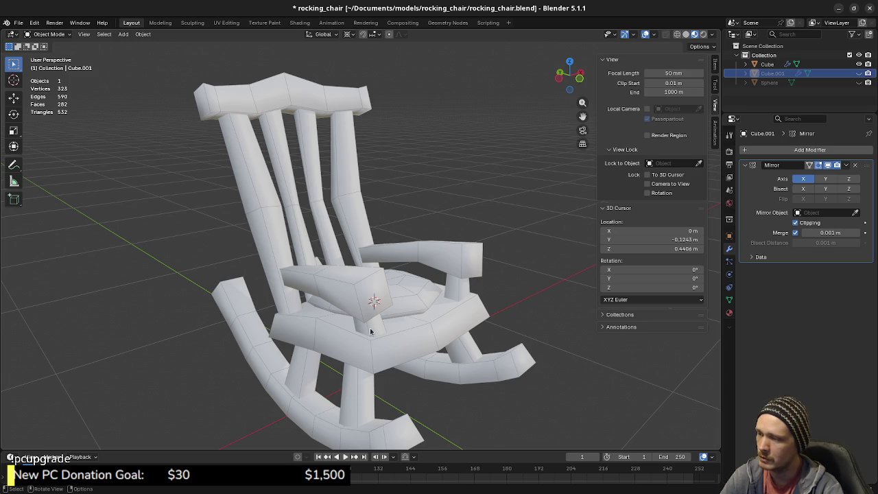
{"action": "key", "text": "ctrl+1"}
{"action": "key", "text": "ctrl+z"}
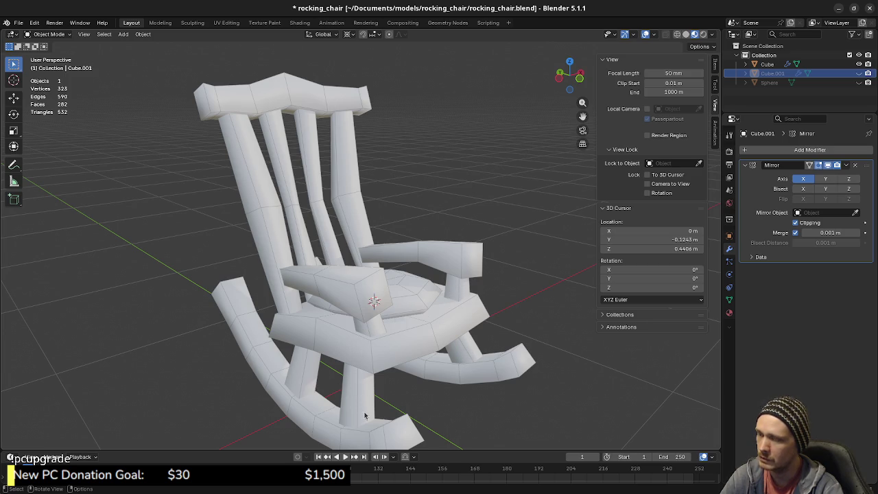
{"action": "key", "text": "ctrl+1"}
{"action": "key", "text": "ctrl+z"}
{"action": "key", "text": "ctrl+1"}
{"action": "key", "text": "ctrl+z"}
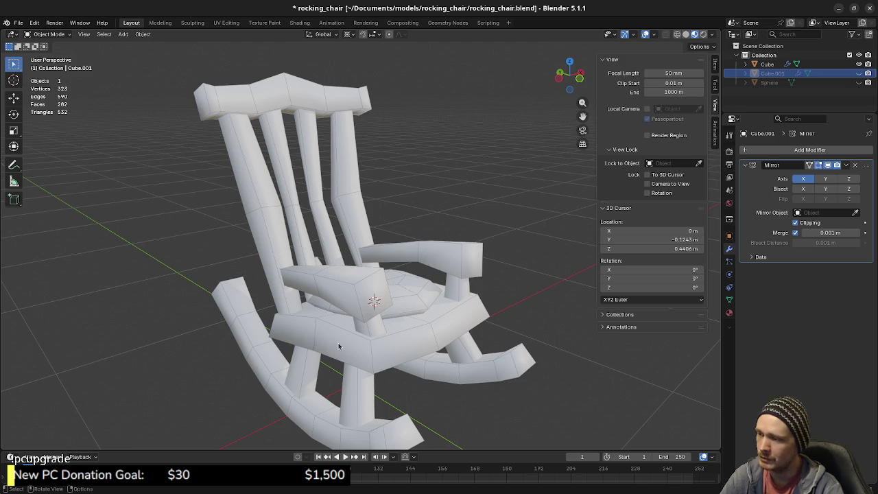
{"action": "key", "text": "ctrl+1"}
{"action": "key", "text": "ctrl+z"}
{"action": "key", "text": "ctrl+1"}
{"action": "key", "text": "ctrl+z"}
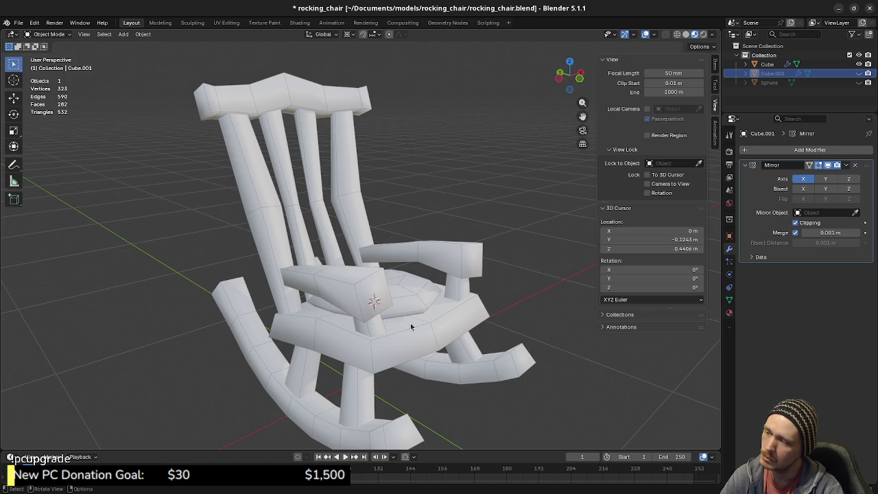
{"action": "key", "text": "ctrl+1"}
{"action": "key", "text": "ctrl+z"}
{"action": "key", "text": "ctrl+1"}
{"action": "key", "text": "ctrl+z"}
{"action": "key", "text": "ctrl+1"}
{"action": "key", "text": "ctrl+z"}
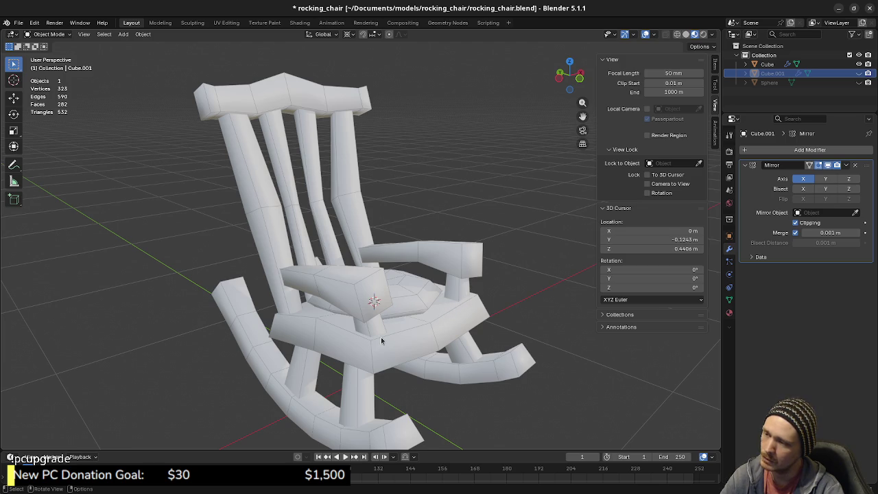
{"action": "key", "text": "ctrl+1"}
{"action": "key", "text": "ctrl+z"}
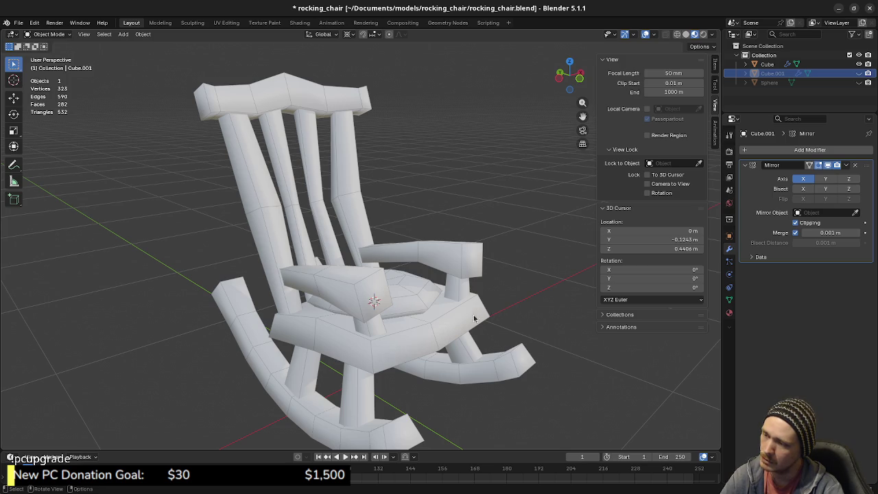
{"action": "mouse_move", "coordinate": [345, 348]}
{"action": "middle_mouse_down"}
{"action": "mouse_move", "coordinate": [317, 362]}
{"action": "mouse_move", "coordinate": [376, 357]}
{"action": "mouse_move", "coordinate": [337, 351]}
{"action": "mouse_move", "coordinate": [373, 350]}
{"action": "mouse_move", "coordinate": [401, 365]}
{"action": "middle_mouse_up"}
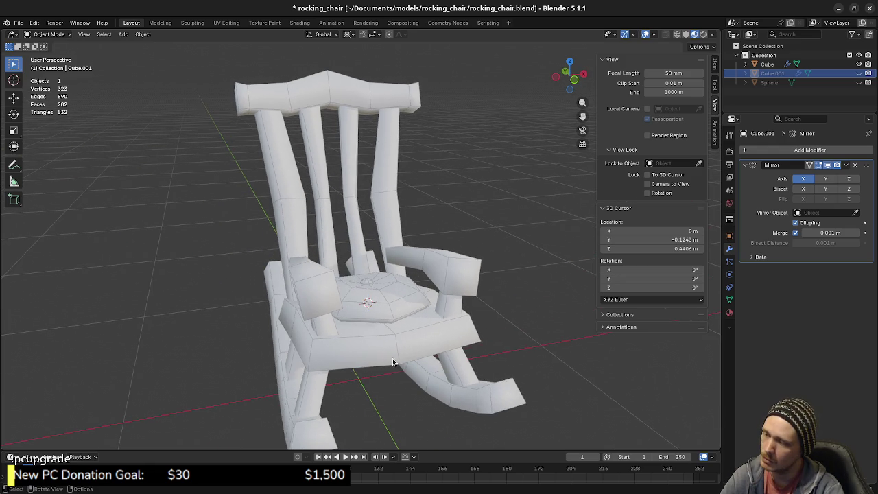
{"action": "mouse_move", "coordinate": [392, 369]}
{"action": "middle_mouse_down"}
{"action": "mouse_move", "coordinate": [412, 363]}
{"action": "mouse_move", "coordinate": [407, 350]}
{"action": "middle_mouse_up"}
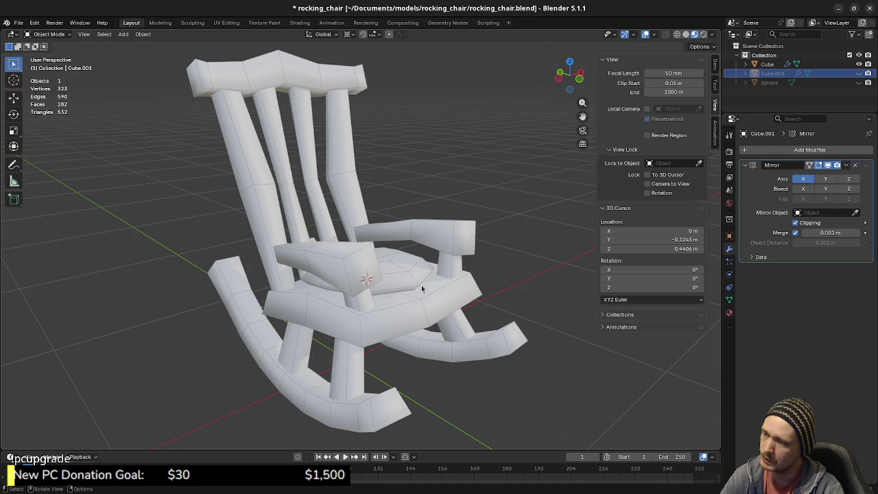
{"action": "mouse_move", "coordinate": [420, 295]}
{"action": "middle_mouse_down"}
{"action": "mouse_move", "coordinate": [422, 331]}
{"action": "mouse_move", "coordinate": [323, 314]}
{"action": "middle_mouse_up"}
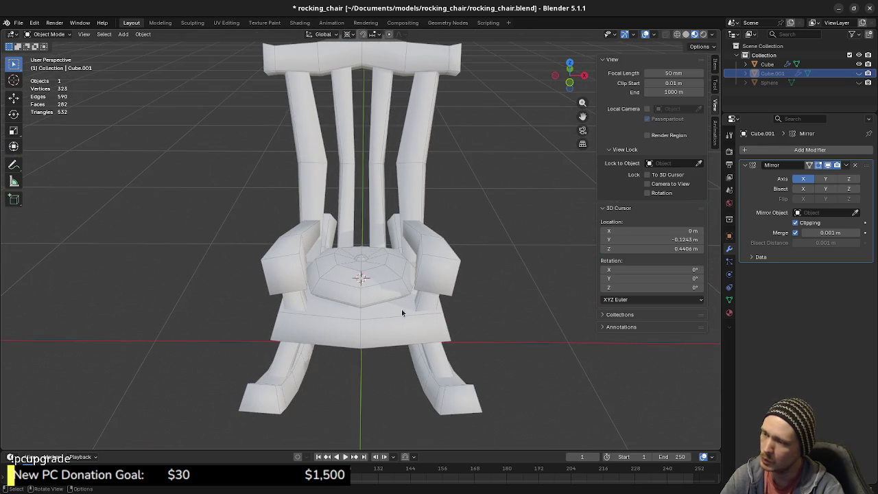
{"action": "middle_click_drag", "start_coordinate": [311, 316], "coordinate": [342, 308]}
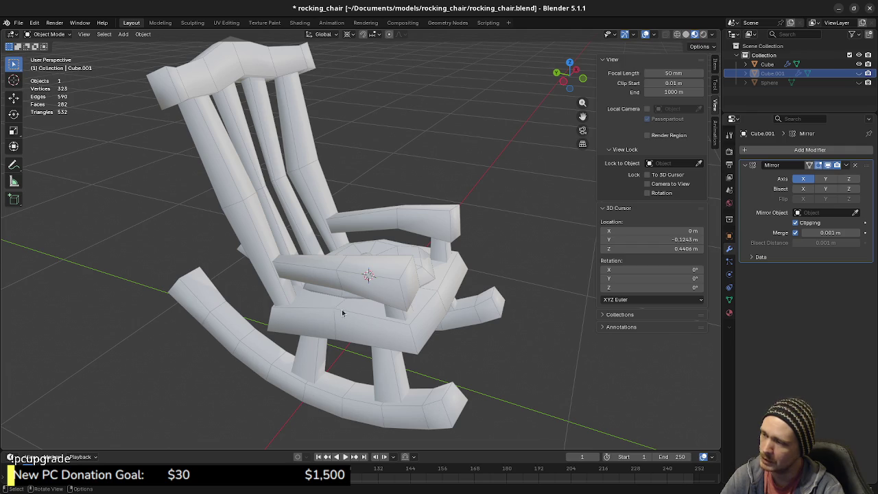
{"action": "middle_click_drag", "start_coordinate": [357, 314], "coordinate": [411, 370]}
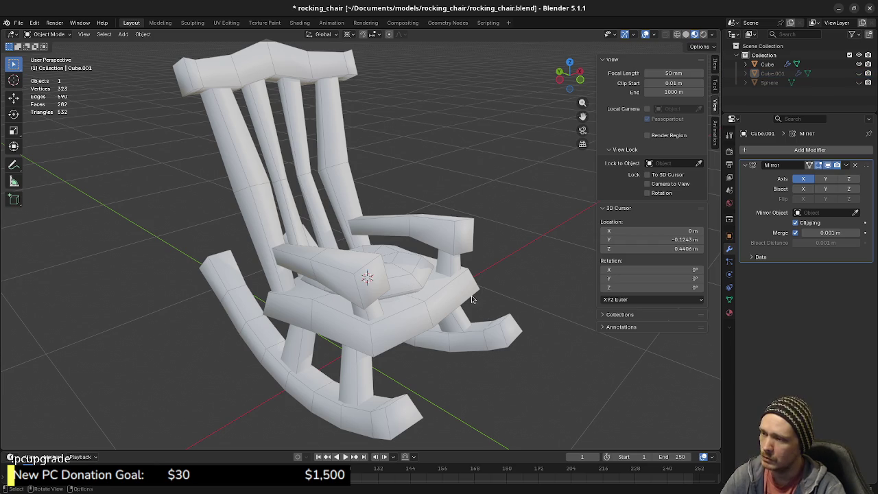
{"action": "middle_click_drag", "start_coordinate": [484, 314], "coordinate": [441, 296]}
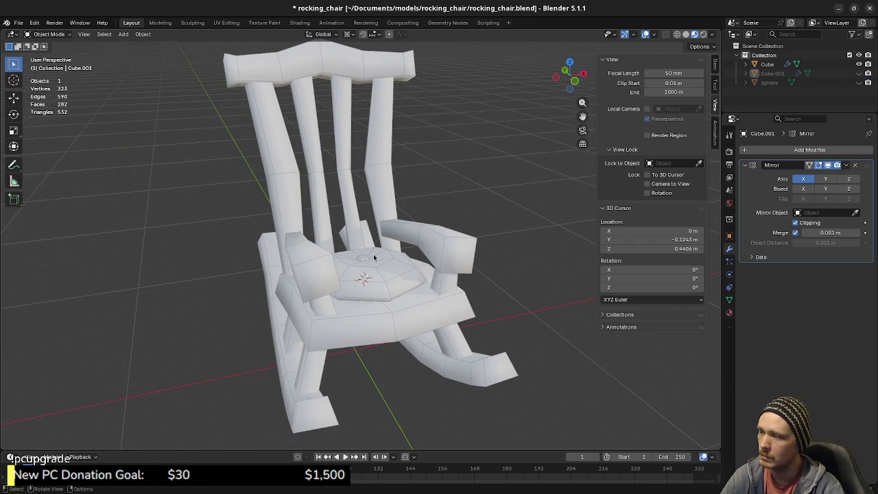
Unhide the Cube and Sphere objects and zoom in on the seat cushion in Edit Mode.
{"action": "key", "text": "alt+h"}
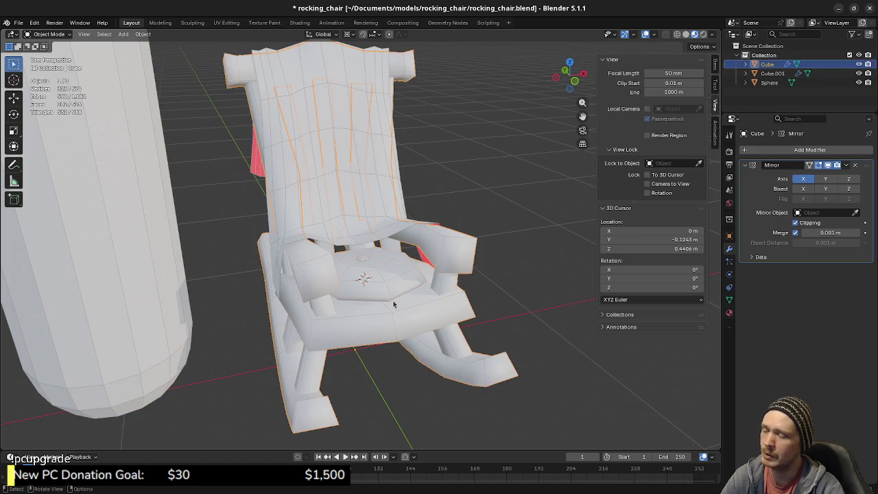
{"action": "key", "text": "Tab"}
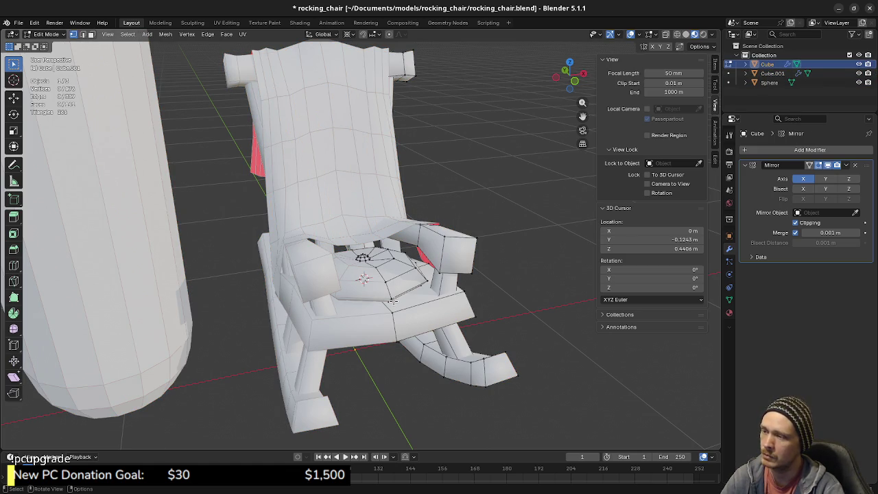
{"action": "middle_click_drag", "start_coordinate": [393, 301], "coordinate": [397, 288]}
{"action": "scroll", "coordinate": [400, 302], "scroll_direction": "up", "scroll_amount": 1}
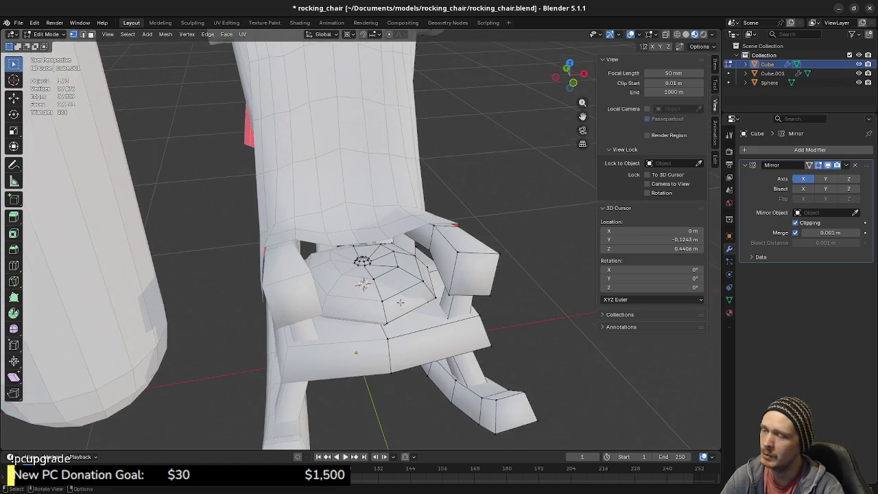
{"action": "scroll", "coordinate": [400, 302], "scroll_direction": "up", "scroll_amount": 1}
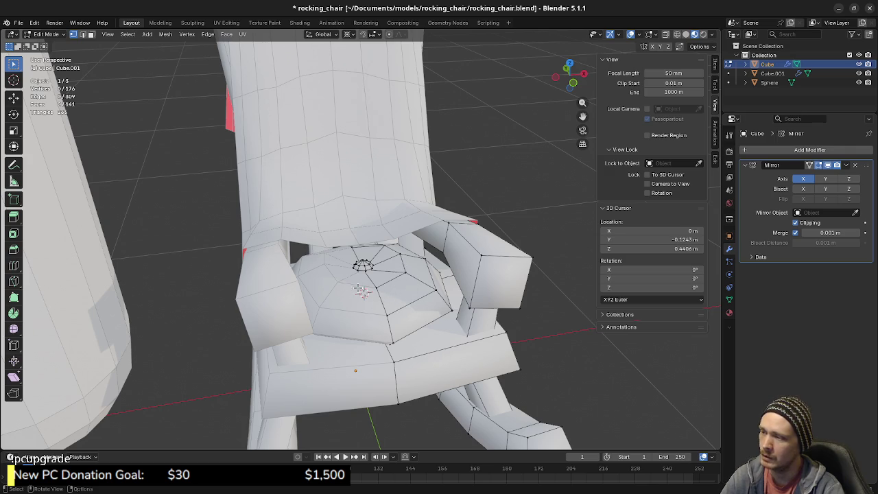
{"action": "middle_click_drag", "start_coordinate": [408, 312], "coordinate": [412, 303]}
{"action": "scroll", "coordinate": [433, 315], "scroll_direction": "up", "scroll_amount": 1}
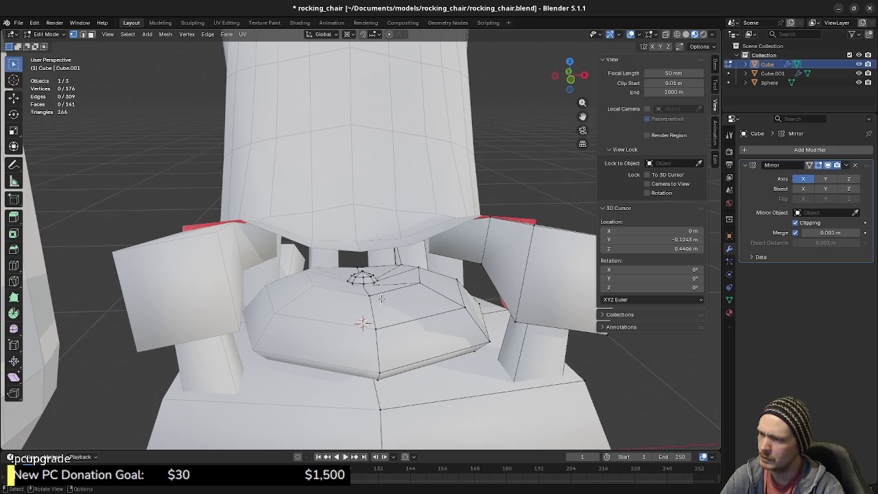
Select edges on the cushion's top ring and lift them slightly along Z.
{"action": "left_click", "coordinate": [419, 287]}
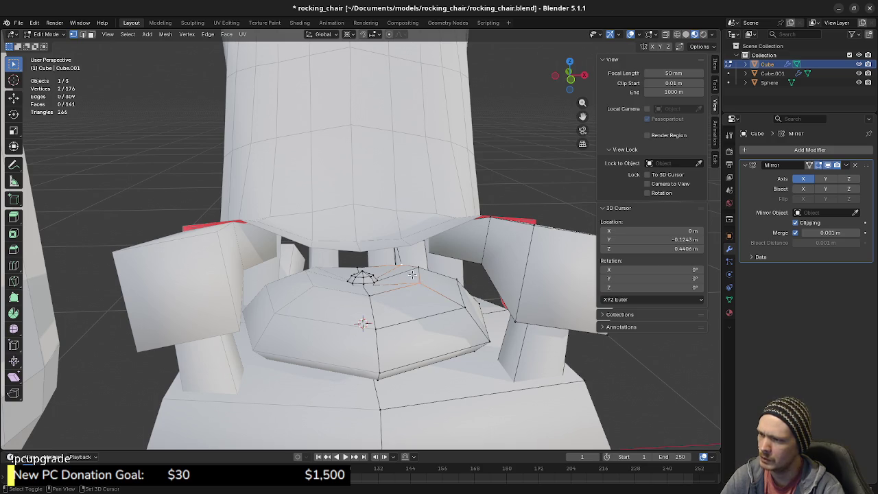
{"action": "key", "text": "2"}
{"action": "mouse_move", "coordinate": [460, 306]}
{"action": "middle_mouse_down"}
{"action": "mouse_move", "coordinate": [418, 280]}
{"action": "mouse_move", "coordinate": [429, 265]}
{"action": "mouse_move", "coordinate": [437, 298]}
{"action": "middle_mouse_up"}
{"action": "left_click", "coordinate": [428, 264], "text": "ctrl"}
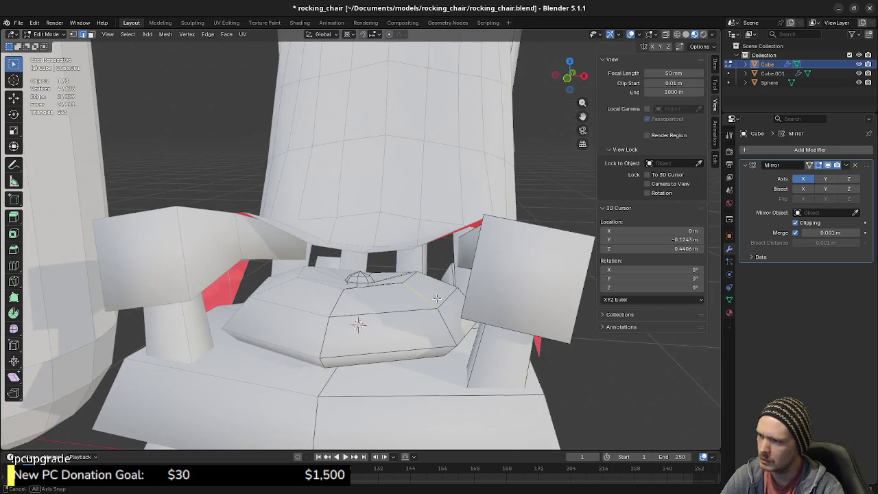
{"action": "key", "text": "g"}
{"action": "key", "text": "z"}
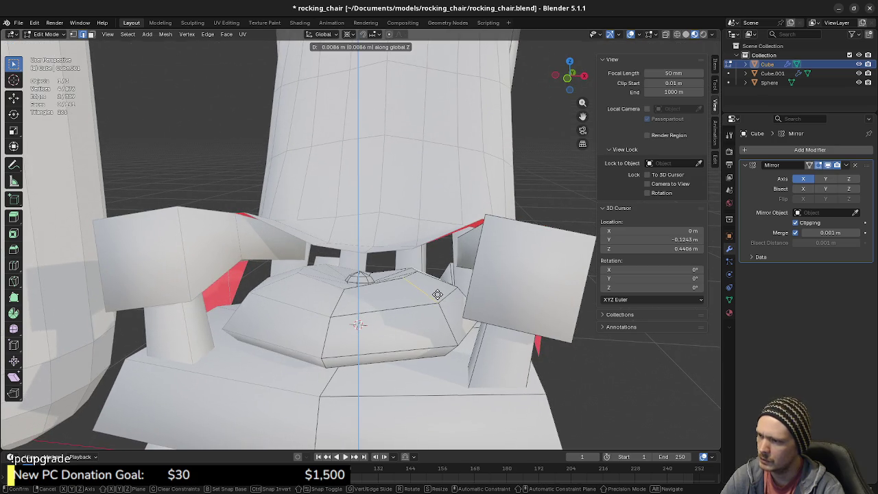
{"action": "left_click", "coordinate": [434, 291]}
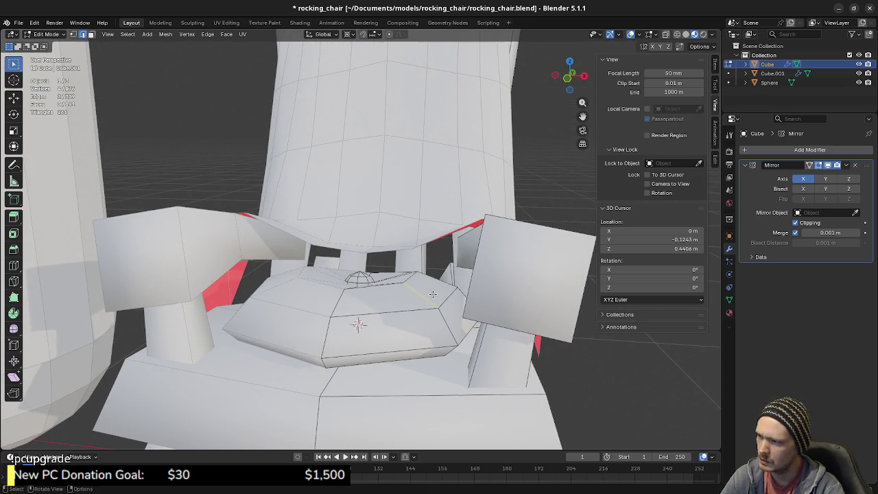
Add a second cushion vertex, move the selection vertically, then undo that move.
{"action": "middle_click_drag", "start_coordinate": [370, 299], "coordinate": [402, 292]}
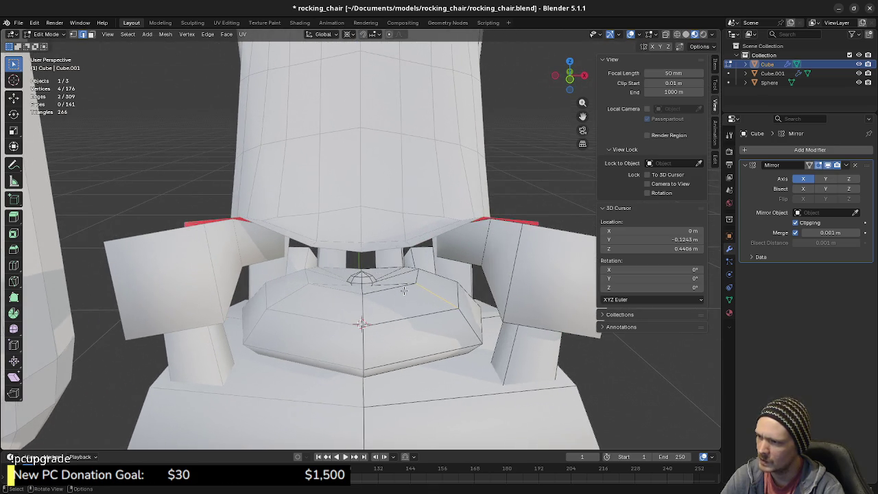
{"action": "key", "text": "1"}
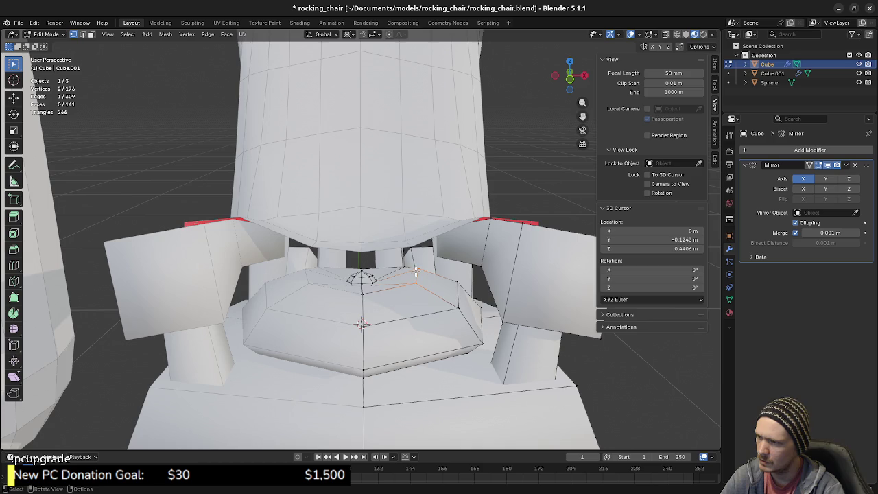
{"action": "left_click", "coordinate": [363, 293], "text": "shift"}
{"action": "mouse_move", "coordinate": [409, 313]}
{"action": "middle_mouse_down"}
{"action": "mouse_move", "coordinate": [378, 269]}
{"action": "mouse_move", "coordinate": [420, 309]}
{"action": "middle_mouse_up"}
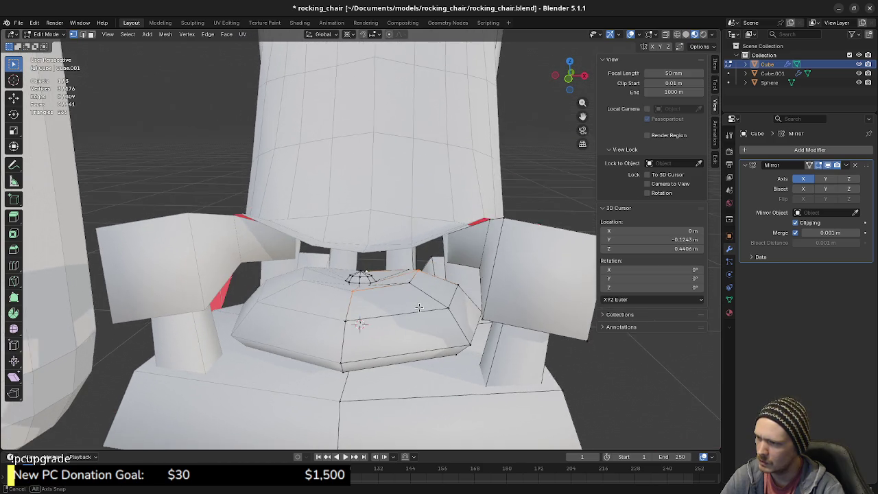
{"action": "key", "text": "g"}
{"action": "key", "text": "z"}
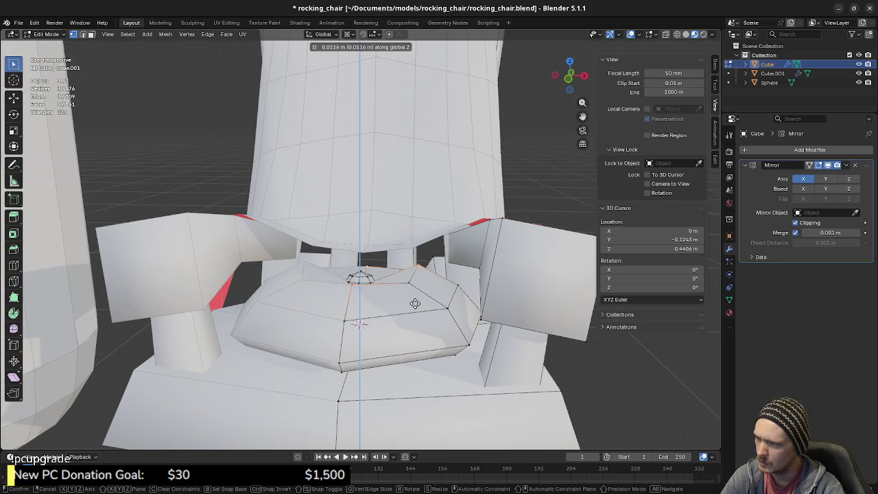
{"action": "left_click", "coordinate": [415, 304]}
{"action": "middle_click_drag", "start_coordinate": [416, 304], "coordinate": [420, 313]}
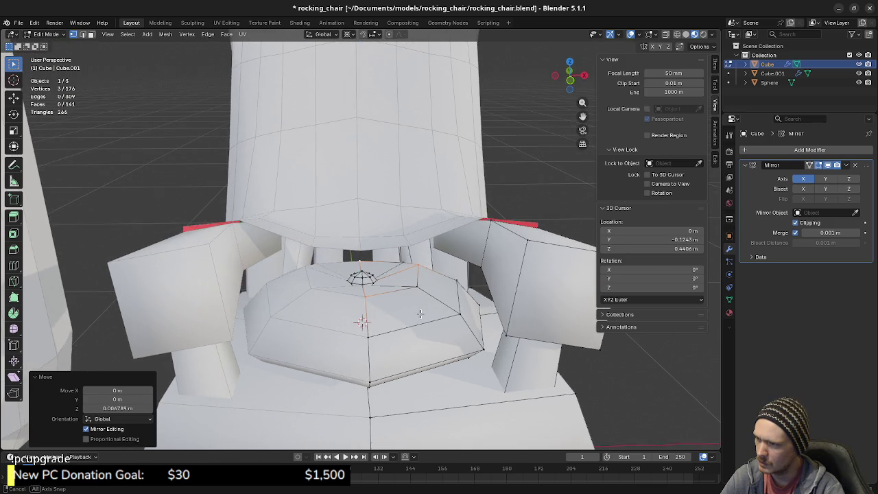
{"action": "key", "text": "ctrl+z"}
Select a vertical edge, the centre-line edge and another cushion edge, checking in X-ray.
{"action": "key", "text": "2"}
{"action": "left_click", "coordinate": [368, 321]}
{"action": "mouse_move", "coordinate": [369, 320]}
{"action": "middle_mouse_down"}
{"action": "mouse_move", "coordinate": [376, 318]}
{"action": "mouse_move", "coordinate": [343, 328]}
{"action": "mouse_move", "coordinate": [421, 309]}
{"action": "middle_mouse_up"}
{"action": "left_click", "coordinate": [341, 330], "text": "ctrl"}
{"action": "key", "text": "1"}
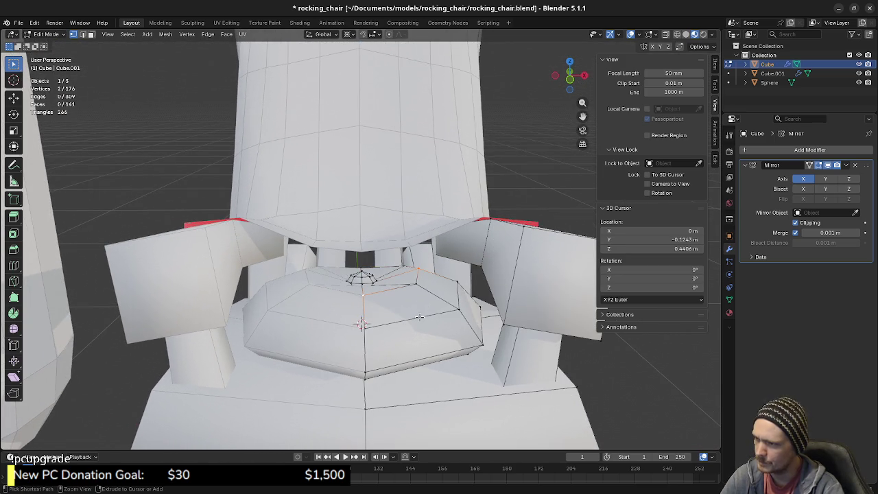
{"action": "key", "text": "2"}
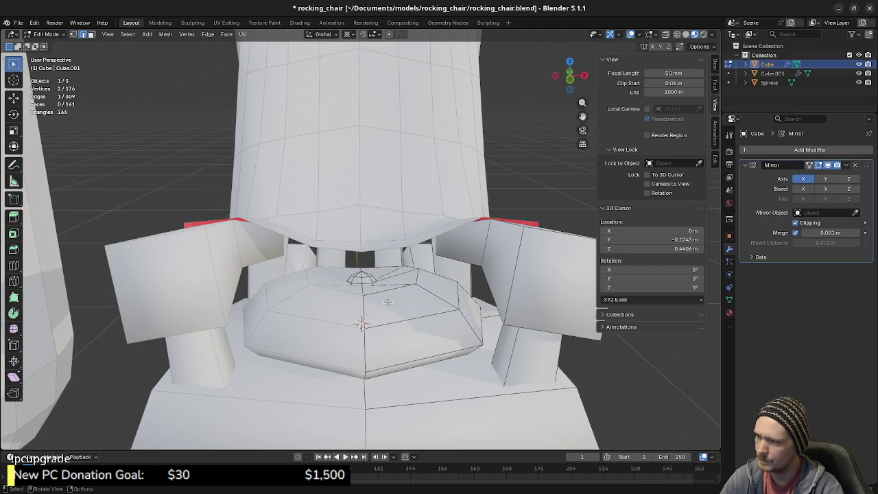
{"action": "mouse_move", "coordinate": [414, 316]}
{"action": "middle_mouse_down"}
{"action": "mouse_move", "coordinate": [423, 297]}
{"action": "mouse_move", "coordinate": [431, 310]}
{"action": "mouse_move", "coordinate": [403, 310]}
{"action": "mouse_move", "coordinate": [361, 286]}
{"action": "mouse_move", "coordinate": [369, 260]}
{"action": "mouse_move", "coordinate": [366, 288]}
{"action": "middle_mouse_up"}
{"action": "left_click", "coordinate": [418, 282], "text": "shift"}
{"action": "key", "text": "alt+z"}
{"action": "mouse_move", "coordinate": [265, 291]}
{"action": "middle_mouse_down"}
{"action": "mouse_move", "coordinate": [334, 306]}
{"action": "mouse_move", "coordinate": [340, 328]}
{"action": "middle_mouse_up"}
{"action": "key", "text": "alt+z"}
Raise the selected cushion edges 0.00651 m along Z, then return to Object Mode and deselect.
{"action": "key", "text": "g"}
{"action": "key", "text": "z"}
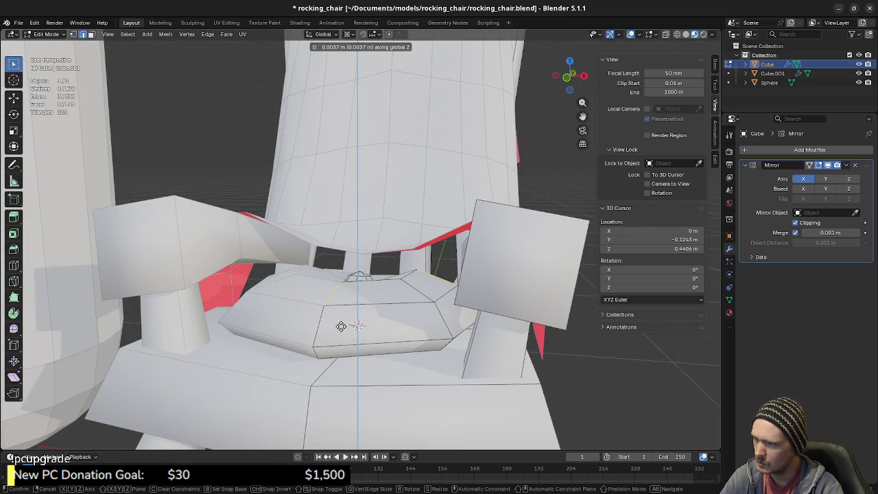
{"action": "left_click", "coordinate": [341, 324]}
{"action": "mouse_move", "coordinate": [348, 320]}
{"action": "middle_mouse_down"}
{"action": "mouse_move", "coordinate": [387, 342]}
{"action": "mouse_move", "coordinate": [404, 333]}
{"action": "mouse_move", "coordinate": [360, 323]}
{"action": "middle_mouse_up"}
{"action": "key", "text": "Tab"}
{"action": "key", "text": "alt+a"}
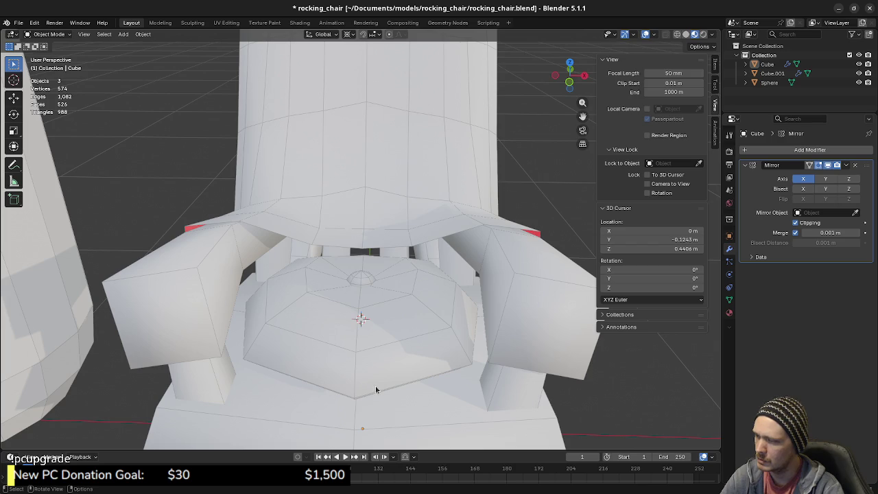
Frame the whole chair in the view and save the file.
{"action": "mouse_move", "coordinate": [364, 383]}
{"action": "middle_mouse_down"}
{"action": "mouse_move", "coordinate": [350, 356]}
{"action": "mouse_move", "coordinate": [348, 381]}
{"action": "middle_mouse_up"}
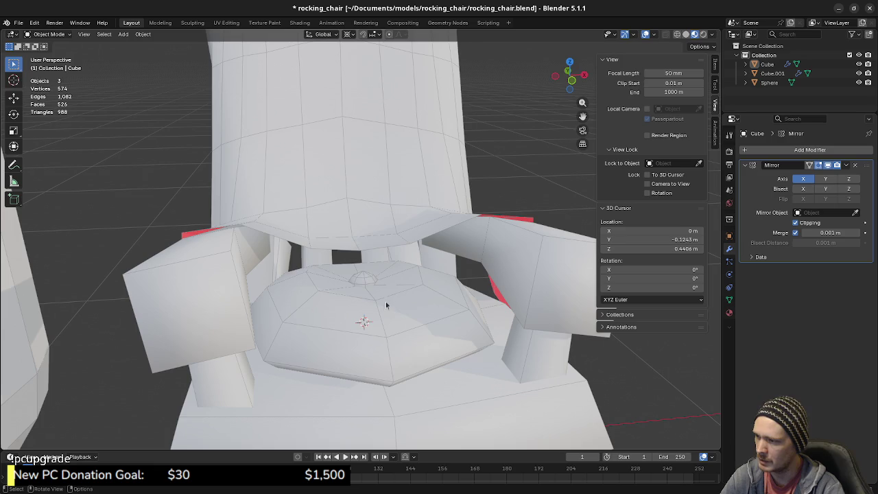
{"action": "mouse_move", "coordinate": [402, 366]}
{"action": "middle_mouse_down"}
{"action": "mouse_move", "coordinate": [357, 339]}
{"action": "mouse_move", "coordinate": [372, 365]}
{"action": "middle_mouse_up"}
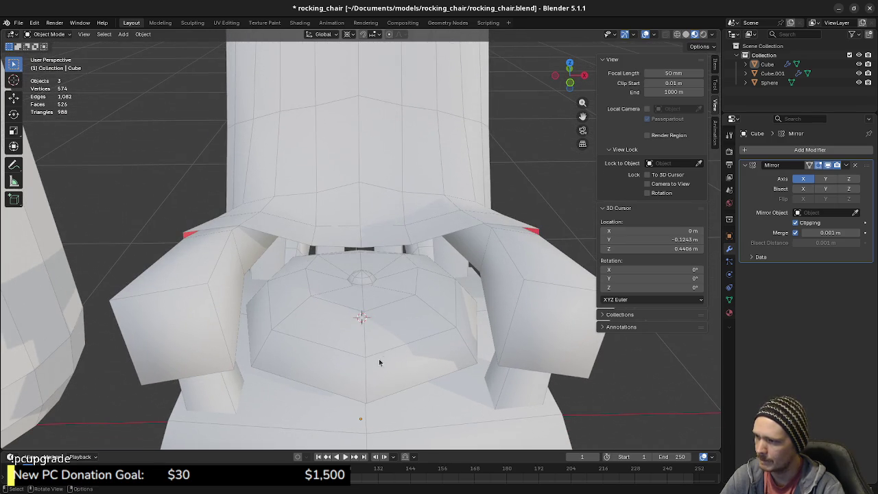
{"action": "scroll", "coordinate": [368, 341], "scroll_direction": "down", "scroll_amount": 3}
{"action": "mouse_move", "coordinate": [383, 300]}
{"action": "middle_mouse_down"}
{"action": "mouse_move", "coordinate": [401, 339]}
{"action": "mouse_move", "coordinate": [417, 325]}
{"action": "middle_mouse_up"}
{"action": "key", "text": "ctrl+s"}
Delete the stray Sphere object and select the blanket object Cube.001.
{"action": "left_click", "coordinate": [163, 255]}
{"action": "mouse_move", "coordinate": [236, 297]}
{"action": "middle_mouse_down"}
{"action": "mouse_move", "coordinate": [357, 291]}
{"action": "mouse_move", "coordinate": [344, 297]}
{"action": "middle_mouse_up"}
{"action": "key", "text": "x"}
{"action": "left_click", "coordinate": [235, 254]}
{"action": "mouse_move", "coordinate": [235, 254]}
{"action": "middle_mouse_down"}
{"action": "mouse_move", "coordinate": [418, 323]}
{"action": "mouse_move", "coordinate": [366, 305]}
{"action": "middle_mouse_up"}
{"action": "left_click", "coordinate": [366, 305]}
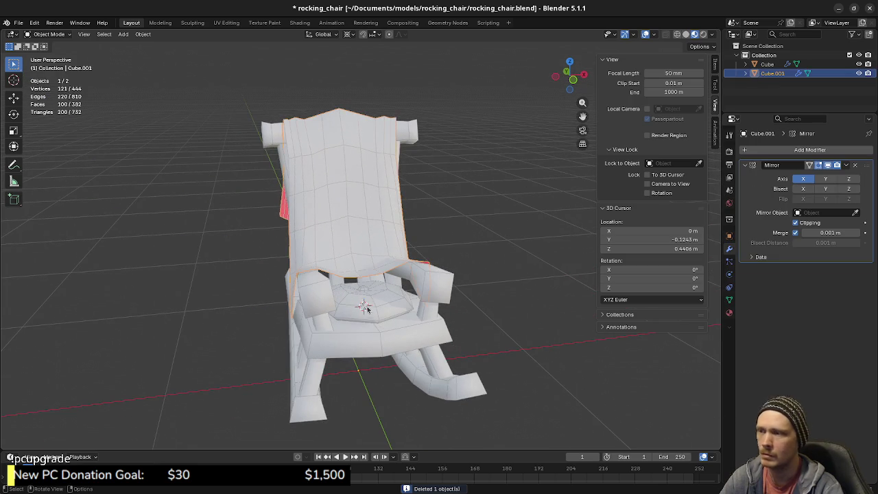
Separate the linked seat part from the Cube chair body into a new object.
{"action": "left_click", "coordinate": [367, 308]}
{"action": "key", "text": "Tab"}
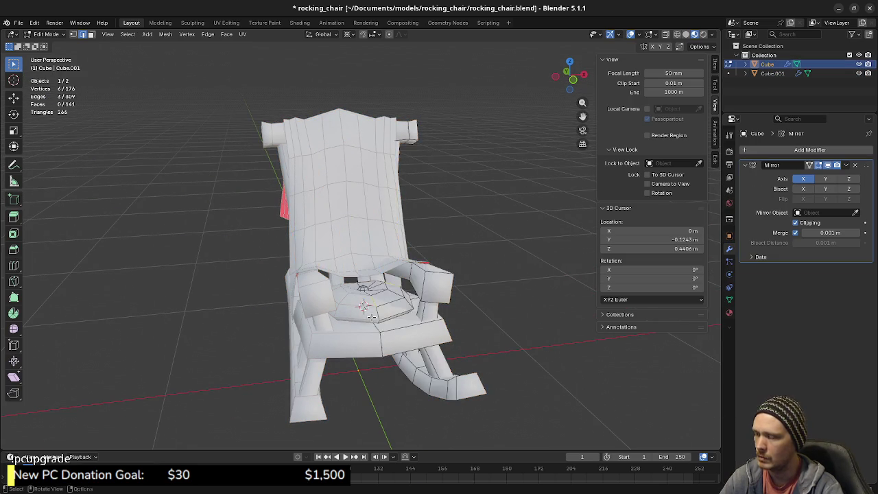
{"action": "key", "text": "l"}
{"action": "key", "text": "p"}
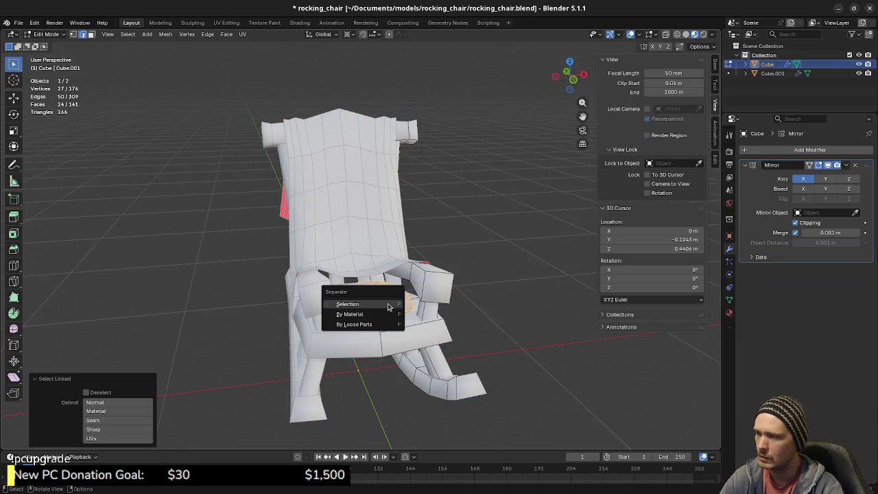
{"action": "key", "text": "Return"}
{"action": "key", "text": "Tab"}
Separate the remaining linked seat part from the chair into its own object.
{"action": "scroll", "coordinate": [374, 319], "scroll_direction": "up", "scroll_amount": 2}
{"action": "scroll", "coordinate": [370, 324], "scroll_direction": "up", "scroll_amount": 2}
{"action": "key", "text": "Tab"}
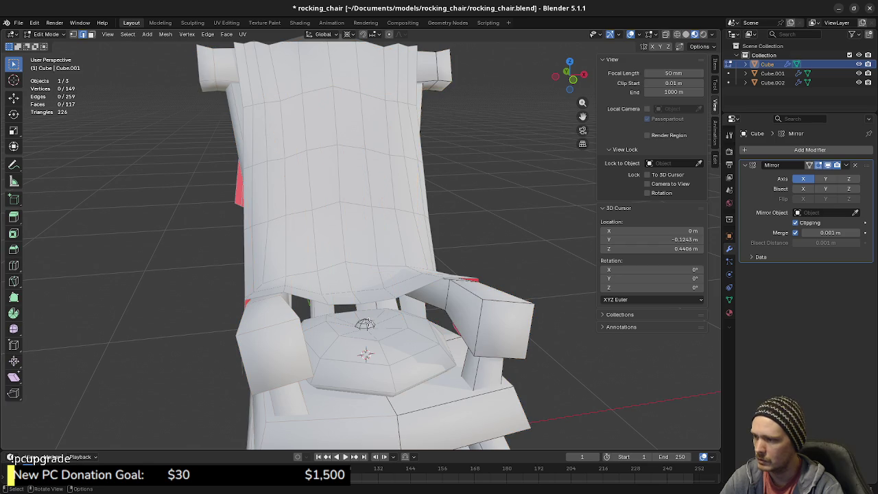
{"action": "key", "text": "l"}
{"action": "key", "text": "p"}
{"action": "left_click", "coordinate": [368, 322]}
{"action": "key", "text": "Tab"}
Join the two seat pieces into one object with the F3 'join' command.
{"action": "left_click", "coordinate": [372, 326]}
{"action": "left_click", "coordinate": [392, 333], "text": "shift"}
{"action": "key", "text": "F3"}
{"action": "type", "text": "join"}
{"action": "key", "text": "Return"}
{"action": "left_click", "coordinate": [765, 65]}
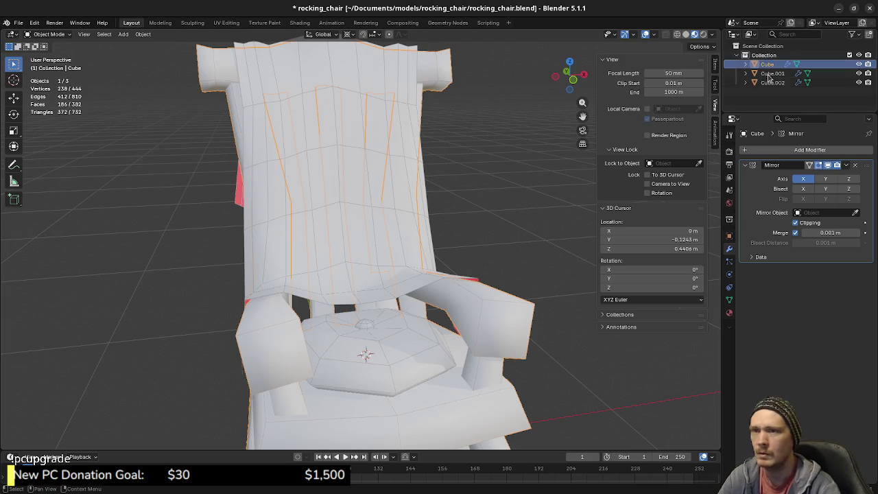
Rename Cube to 'Chair' and Cube.001 to 'Blanket'.
{"action": "key", "text": "F2"}
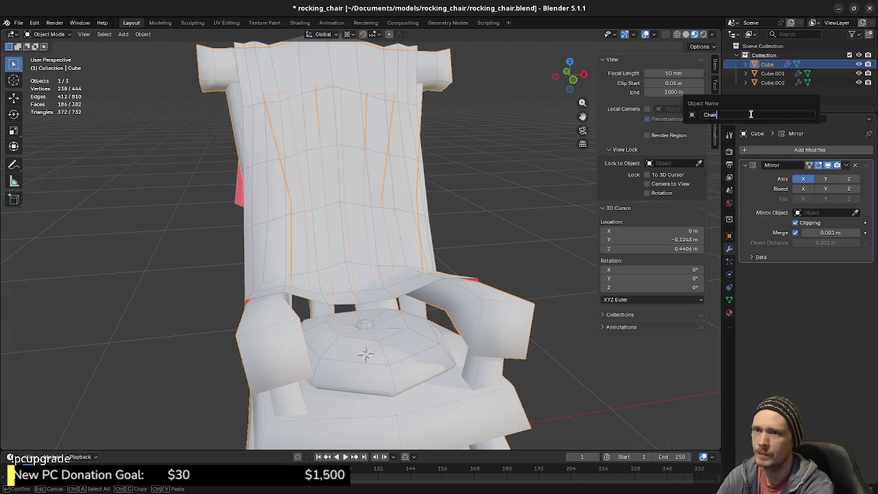
{"action": "key", "text": "Return"}
{"action": "left_click", "coordinate": [774, 73]}
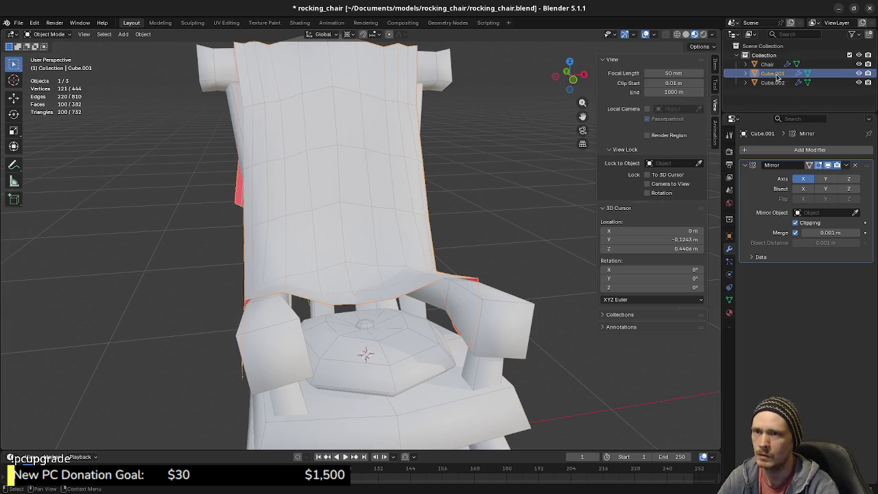
{"action": "double_click", "coordinate": [777, 74]}
{"action": "type", "text": "Blank"}
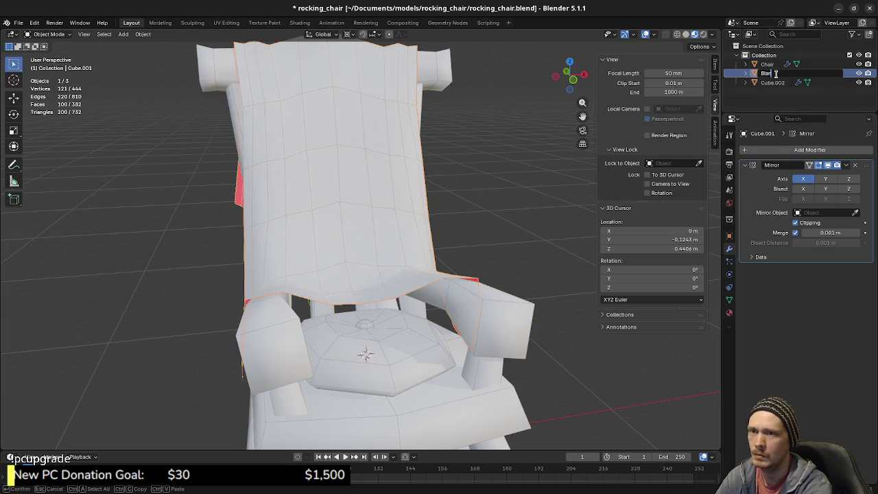
{"action": "type", "text": "et"}
{"action": "key", "text": "Return"}
Rename Cube.002 to 'Cushion' and save the file.
{"action": "left_click", "coordinate": [767, 73]}
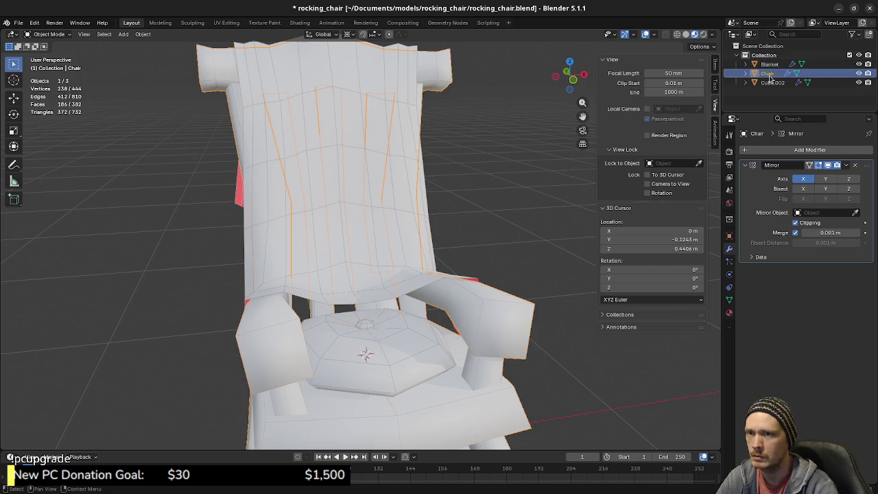
{"action": "left_click", "coordinate": [772, 83]}
{"action": "double_click", "coordinate": [772, 83]}
{"action": "type", "text": "Cushion"}
{"action": "key", "text": "Return"}
{"action": "key", "text": "ctrl+s"}
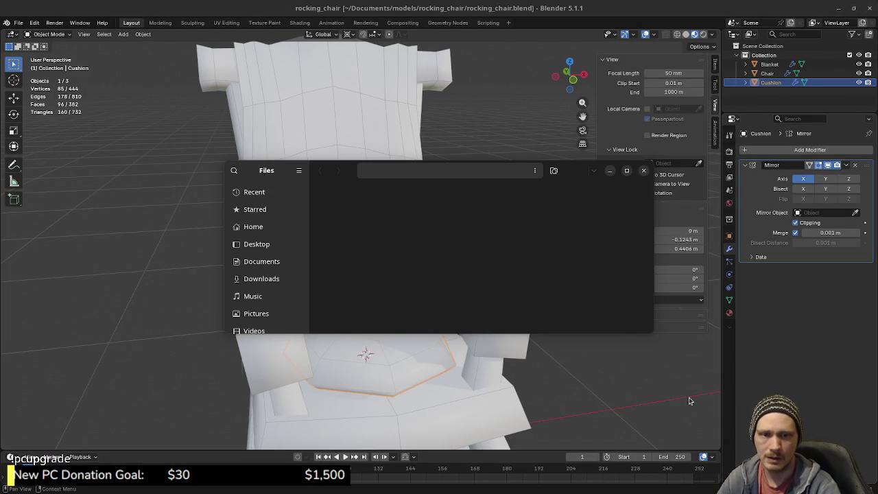
{"action": "mouse_move", "coordinate": [343, 177]}
{"action": "left_mouse_down"}
{"action": "mouse_move", "coordinate": [782, 240]}
{"action": "mouse_move", "coordinate": [877, 237]}
{"action": "left_mouse_up"}
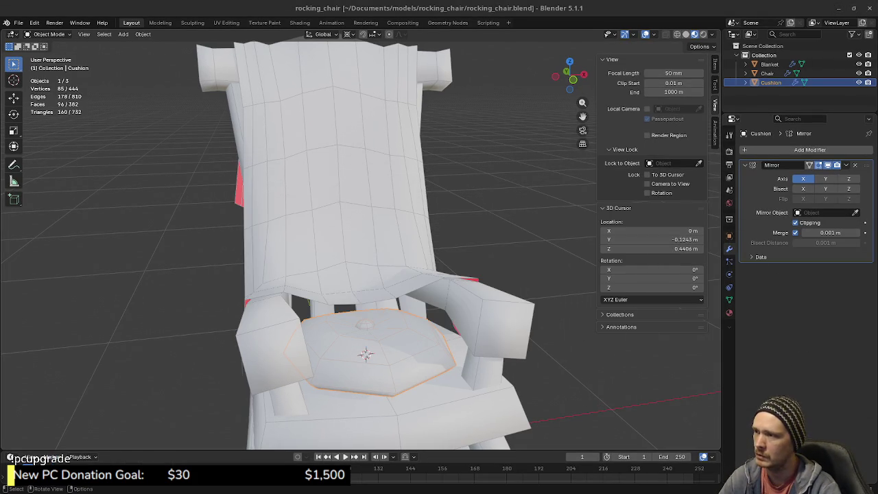